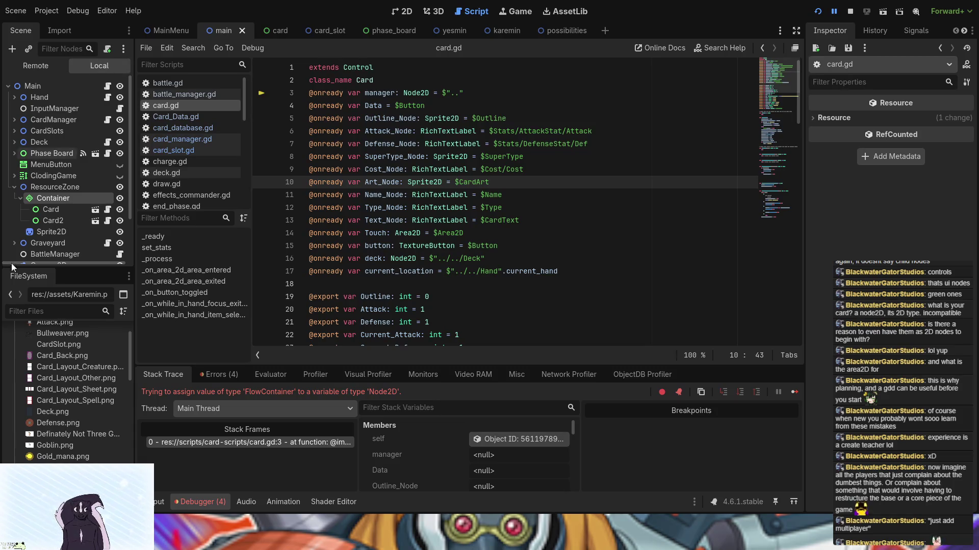
# Scroll through card_manager.gd's send_to_grave, change_location and cards_moving functions, then switch to card.gd
pyautogui.scroll(-3, 52, 207)
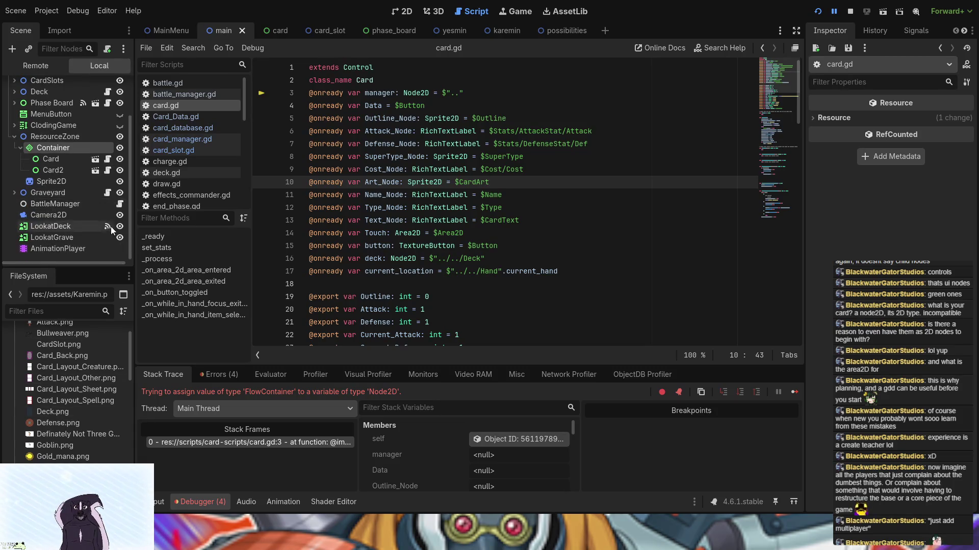
pyautogui.scroll(4, 97, 133)
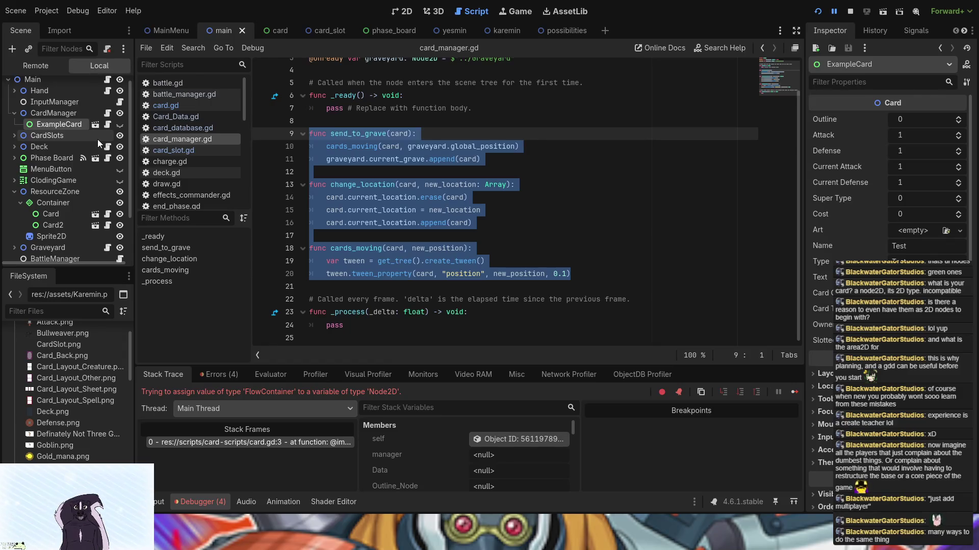
pyautogui.click(103, 127)
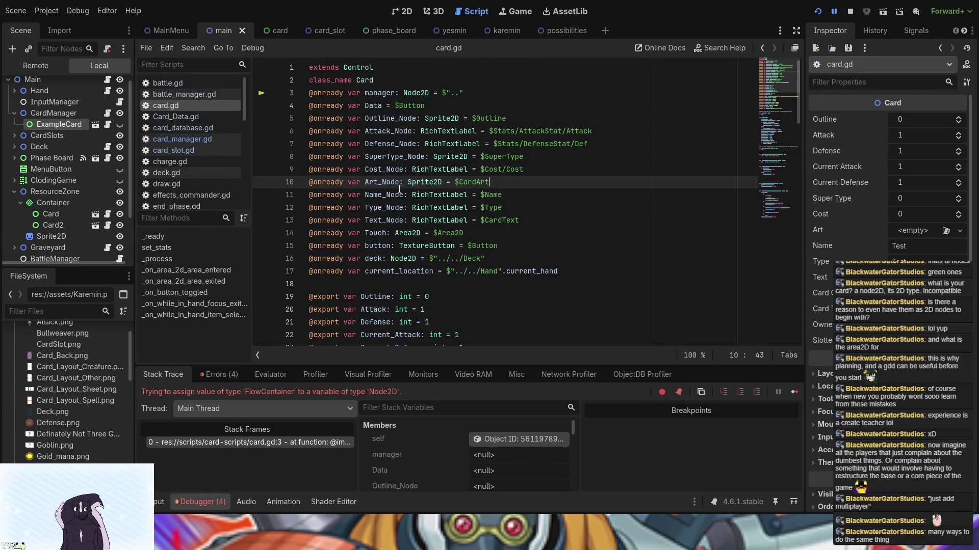
# Inspect the CardManager, ExampleCard, Main and ResourceZone nodes and card.gd's line 3 manager path
pyautogui.click(59, 112)
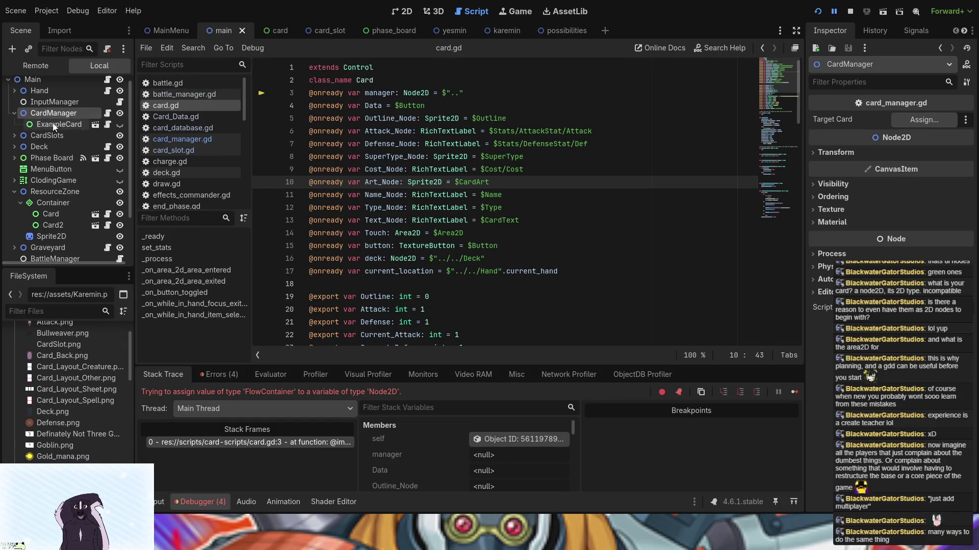
pyautogui.click(51, 124)
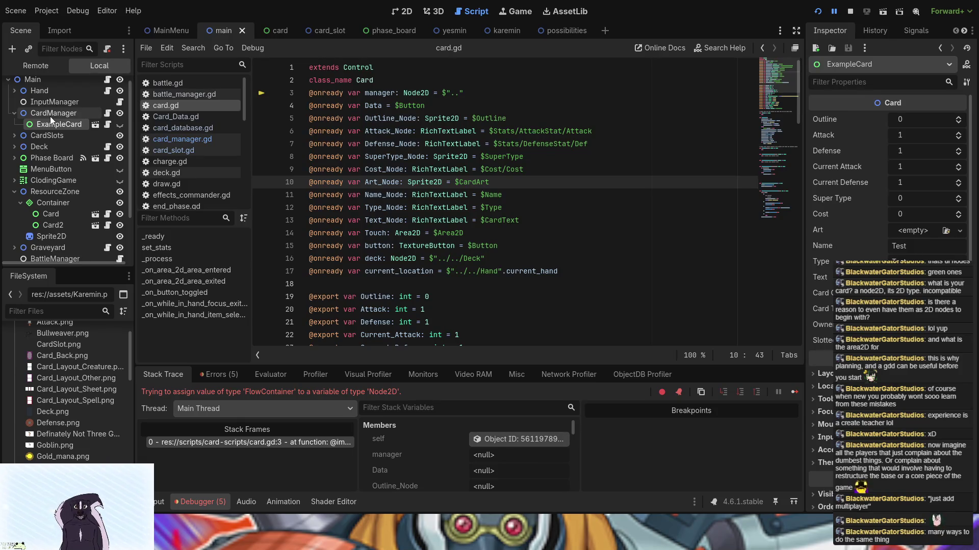
pyautogui.click(44, 82)
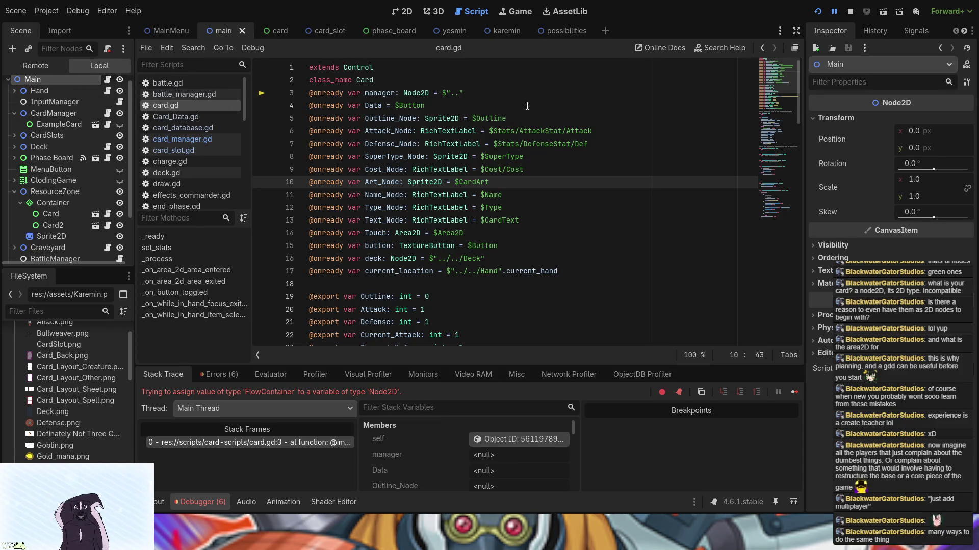
pyautogui.click(458, 94)
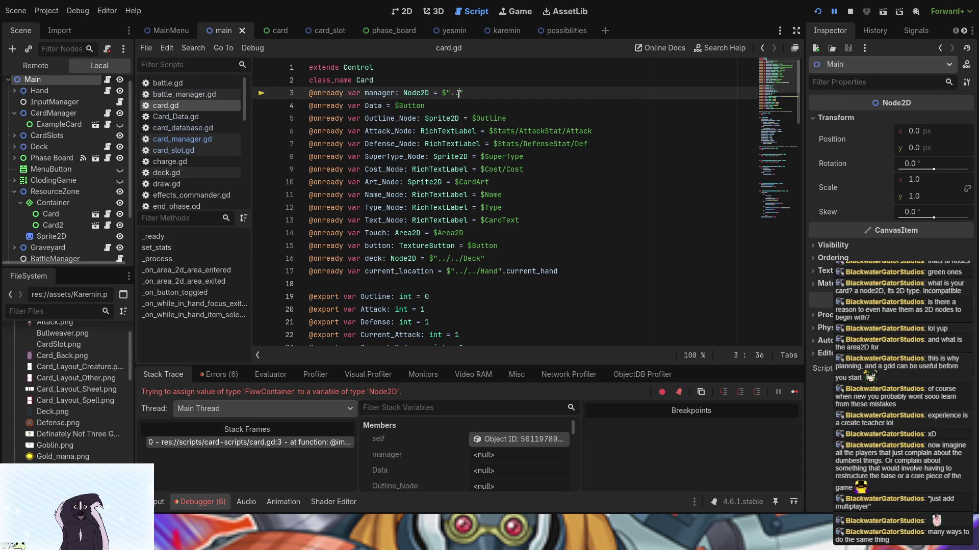
pyautogui.click(53, 195)
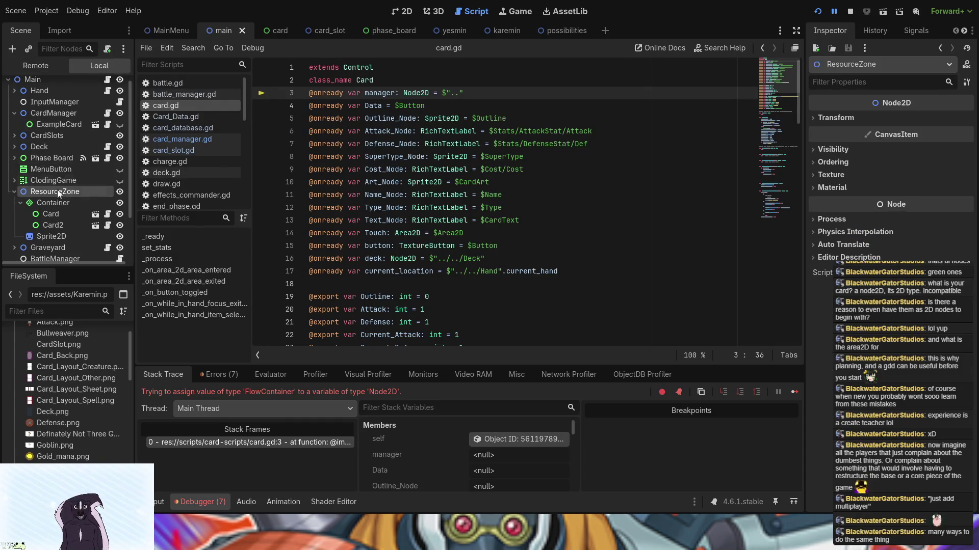
pyautogui.click(60, 198)
pyautogui.click(56, 188)
# Make ResourceZone a FlowContainer and delete the old Container with Card and Card2
pyautogui.hotkey('ctrl', 'z')
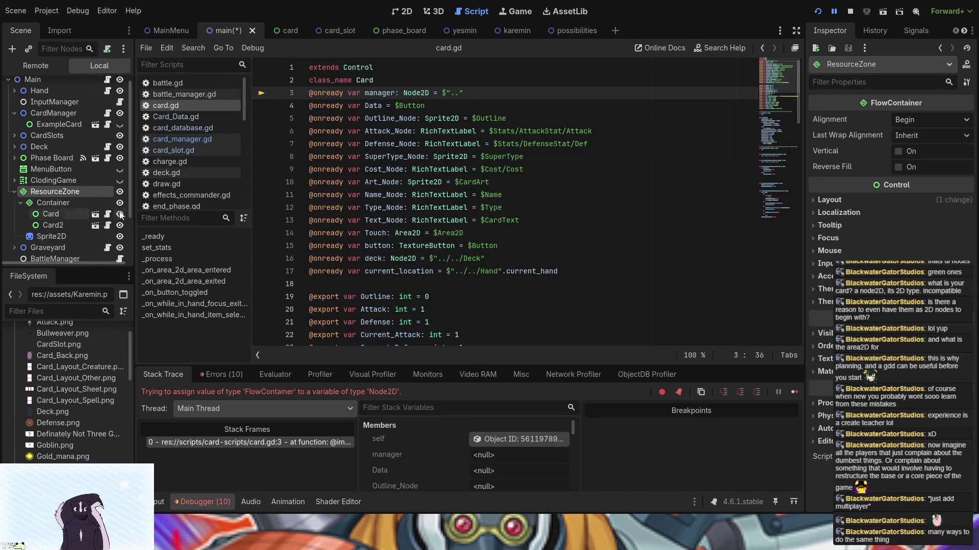
pyautogui.click(38, 215)
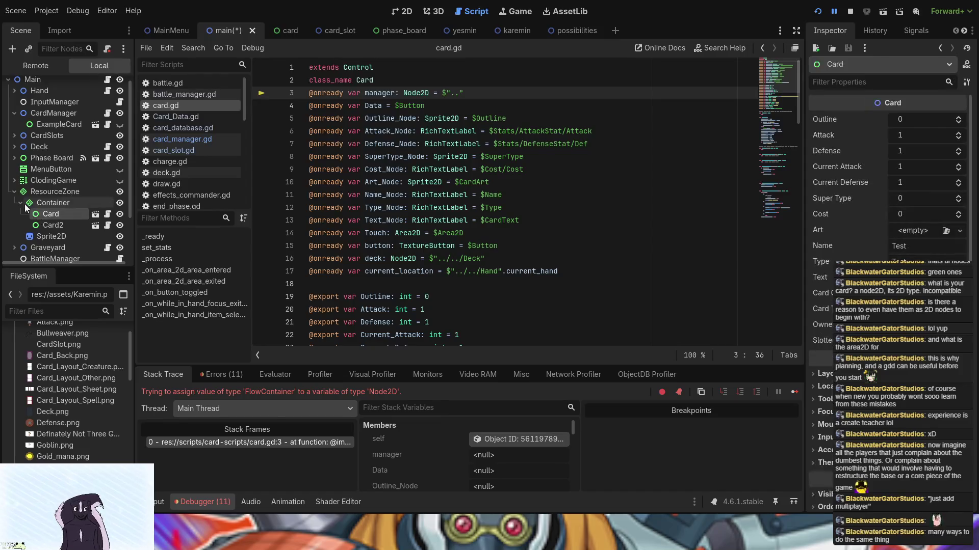
pyautogui.click(41, 203)
pyautogui.keyDown('ctrl'); pyautogui.click(44, 210); pyautogui.keyUp('ctrl')
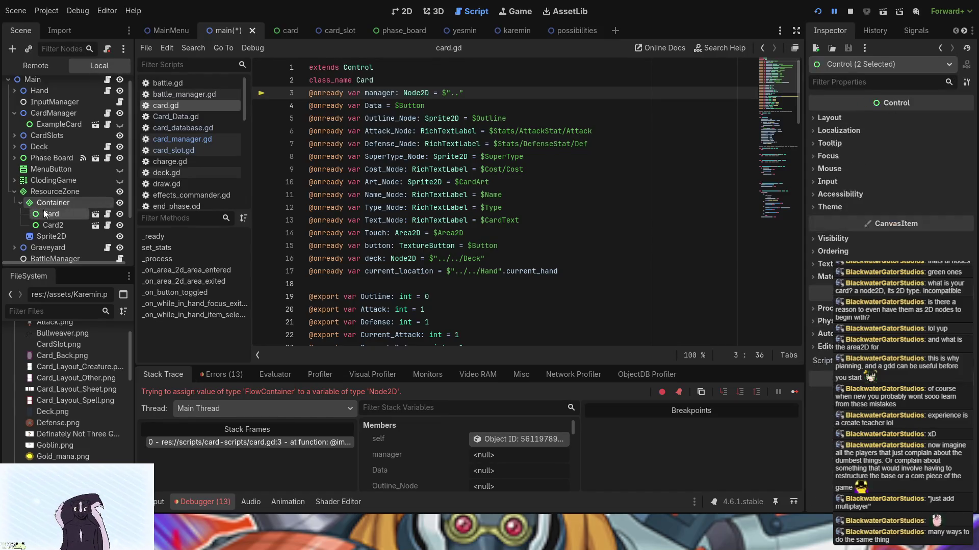
pyautogui.keyDown('ctrl'); pyautogui.click(46, 224); pyautogui.keyUp('ctrl')
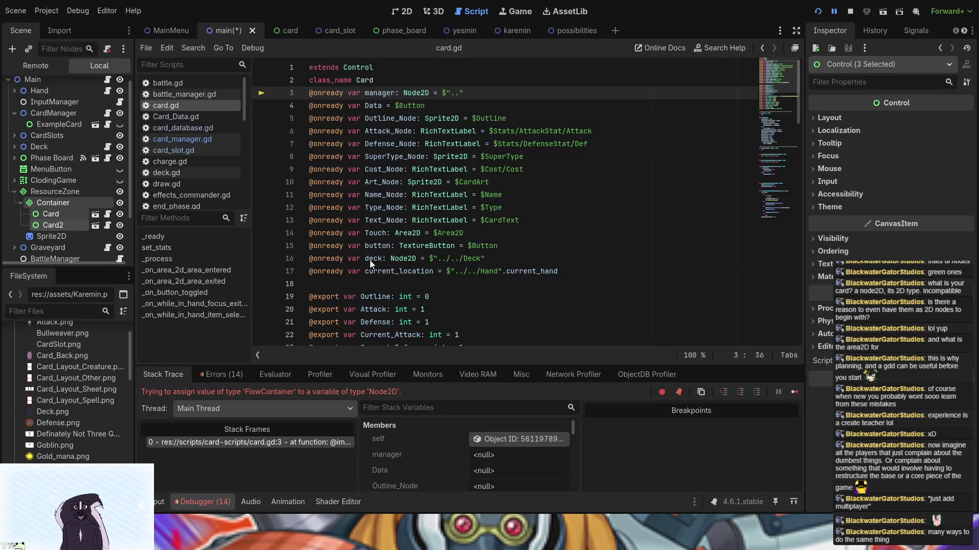
pyautogui.press('Delete')
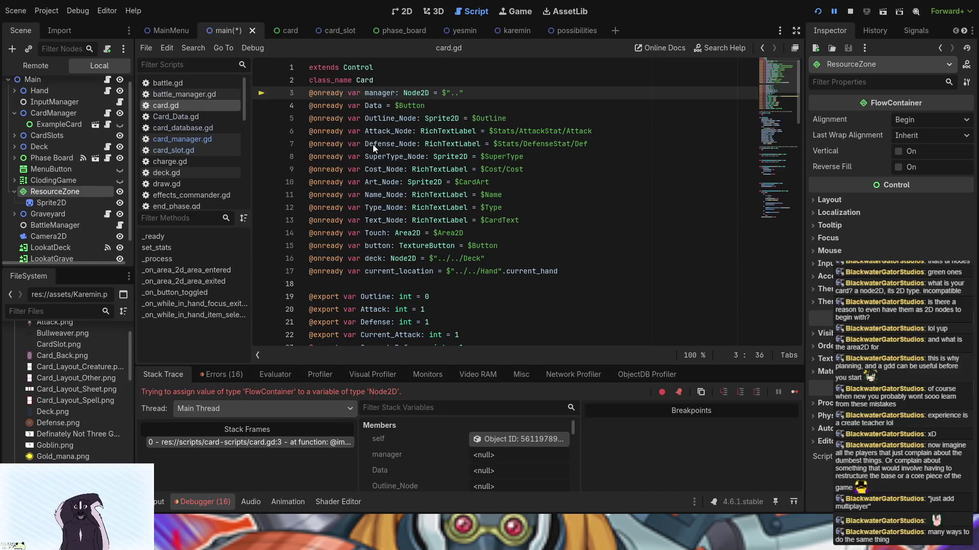
# Add a Card instance under ResourceZone and rename it ExampleCard
pyautogui.hotkey('ctrl', 'z')
pyautogui.click(45, 206)
pyautogui.click(45, 212)
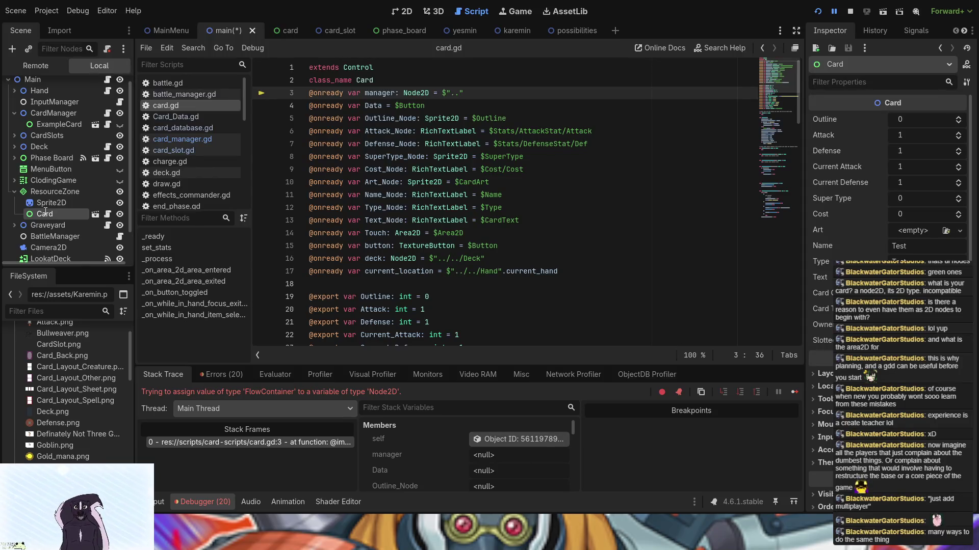
pyautogui.write('Example card')
pyautogui.press('Return')
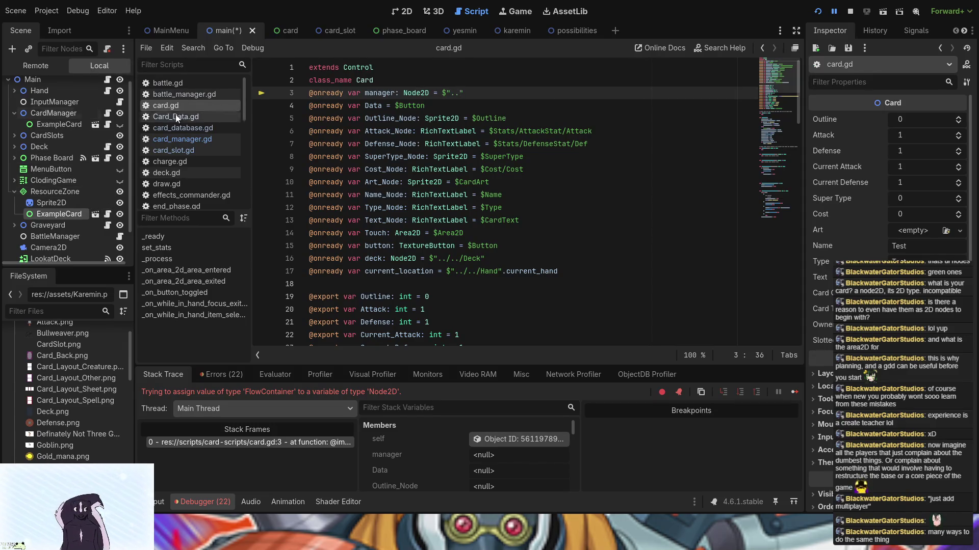
pyautogui.moveTo(462, 93)
pyautogui.mouseDown()
pyautogui.moveTo(414, 93)
pyautogui.moveTo(460, 93)
pyautogui.mouseUp()
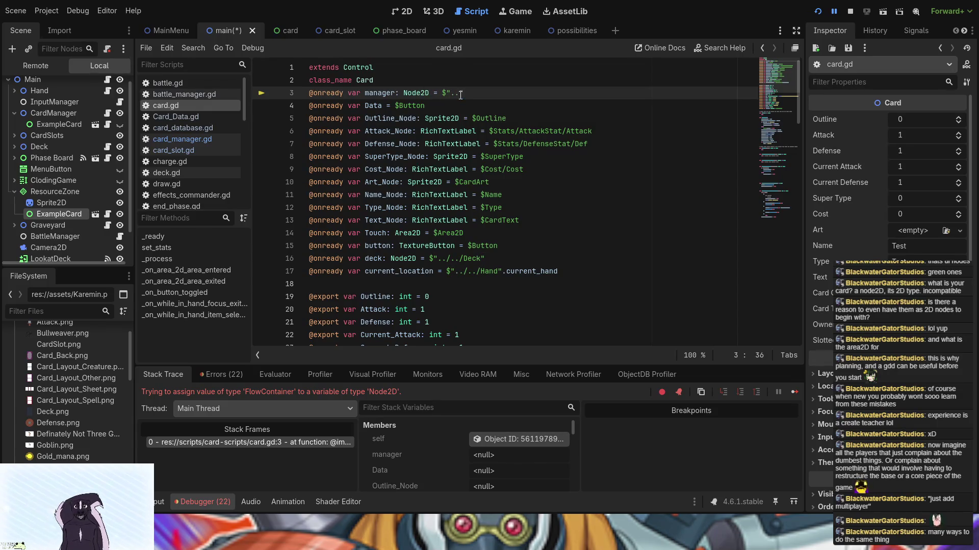
# Change card.gd line 3's manager path to $"../../CardManager"
pyautogui.write('/')
pyautogui.write('..')
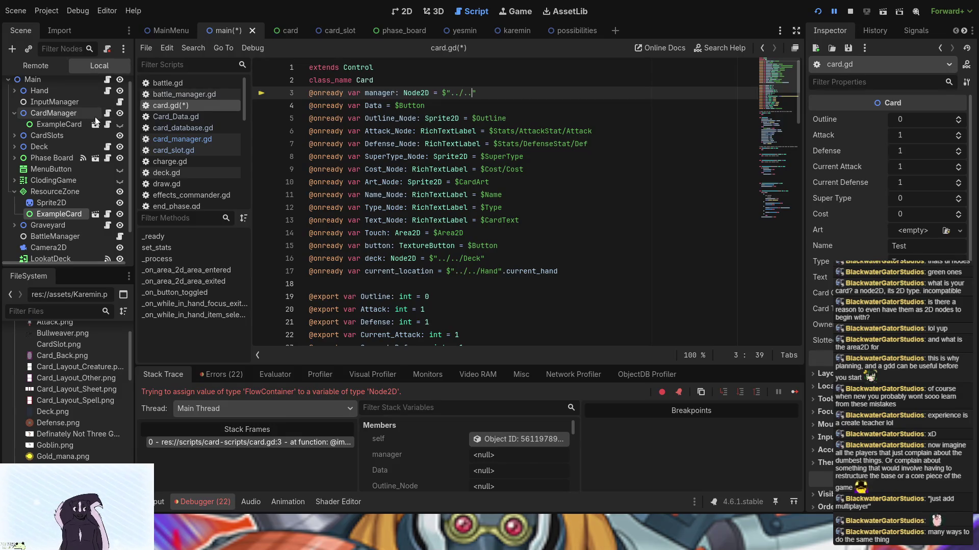
pyautogui.write('/')
pyautogui.write('CardManager')
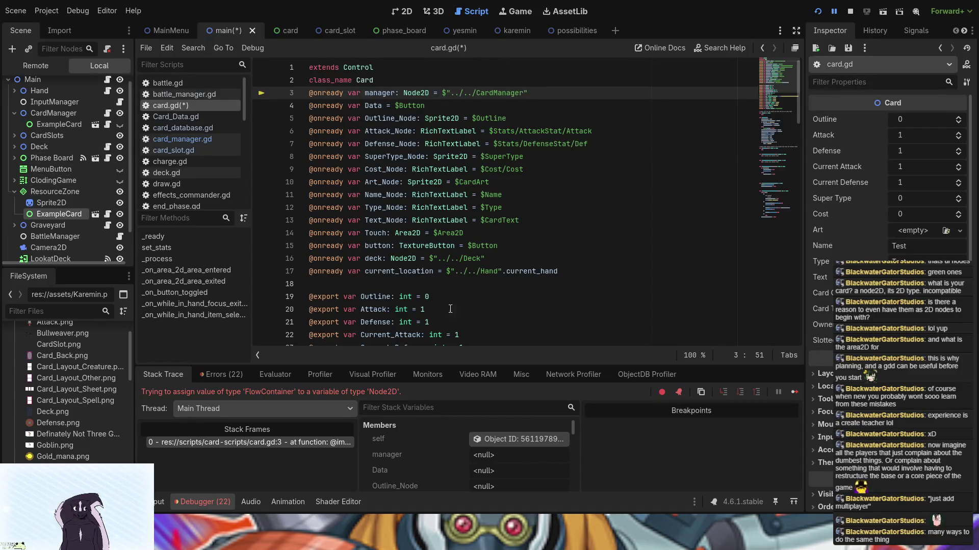
pyautogui.scroll(-13, 491, 315)
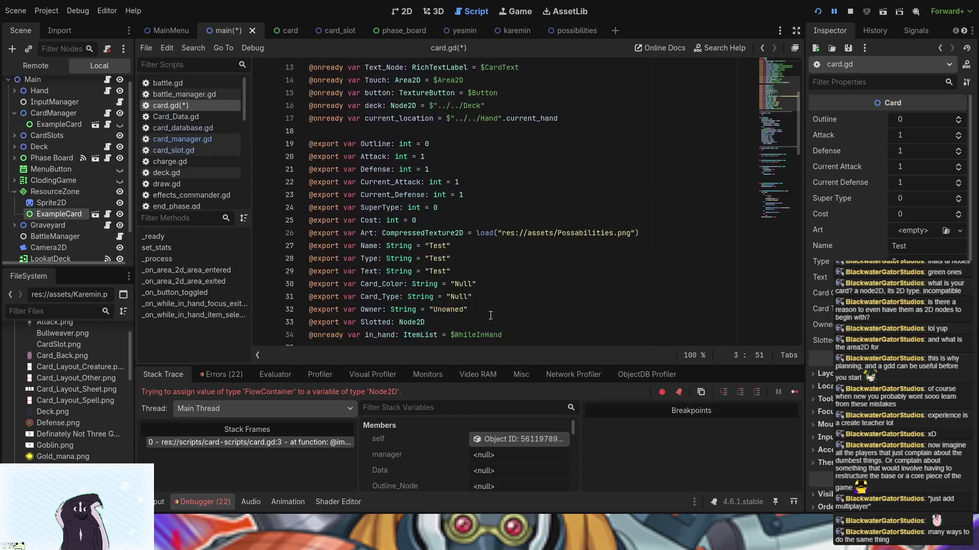
pyautogui.scroll(-15, 491, 315)
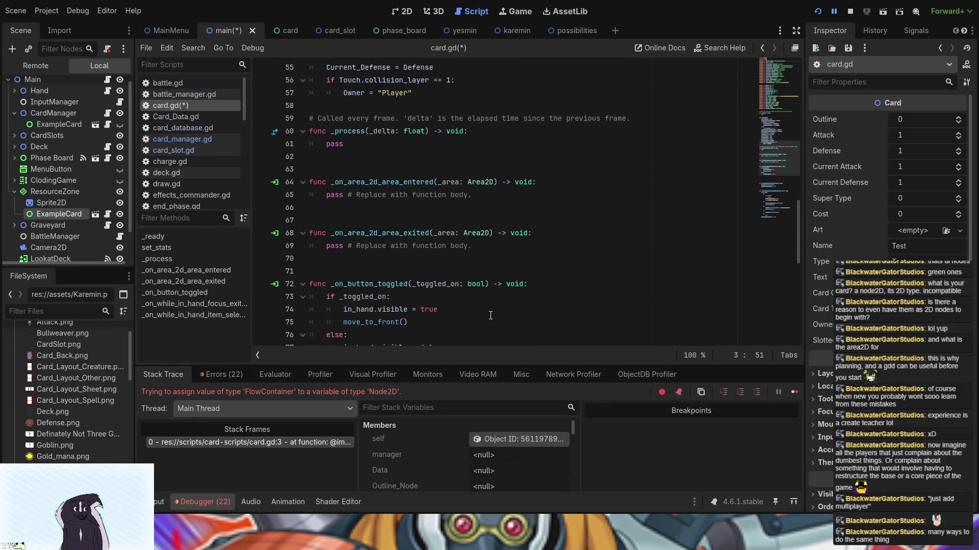
pyautogui.scroll(20, 491, 315)
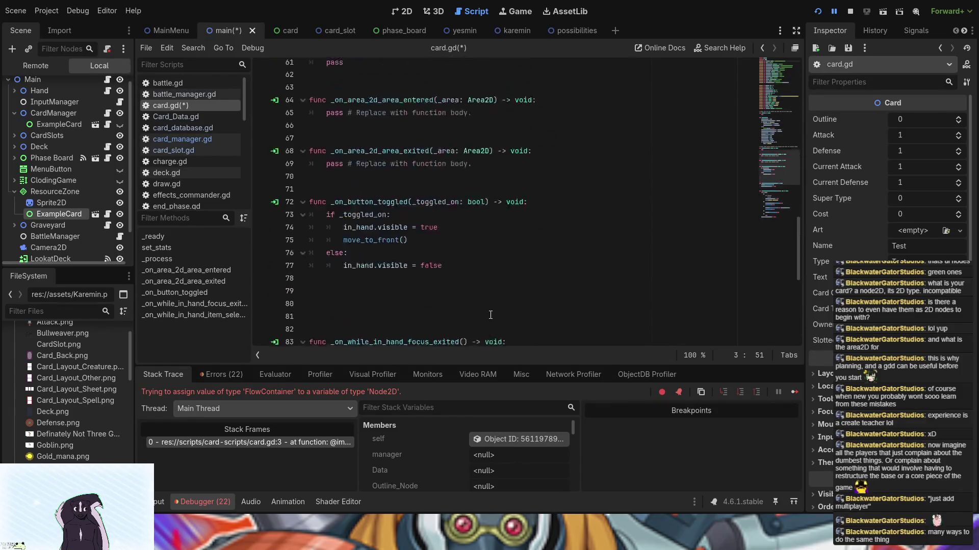
pyautogui.click(56, 124)
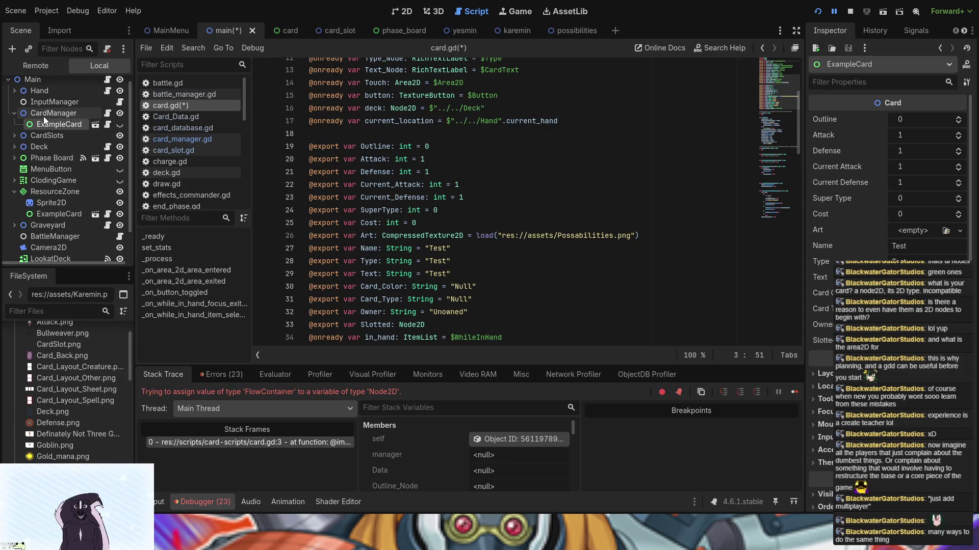
pyautogui.scroll(4, 470, 150)
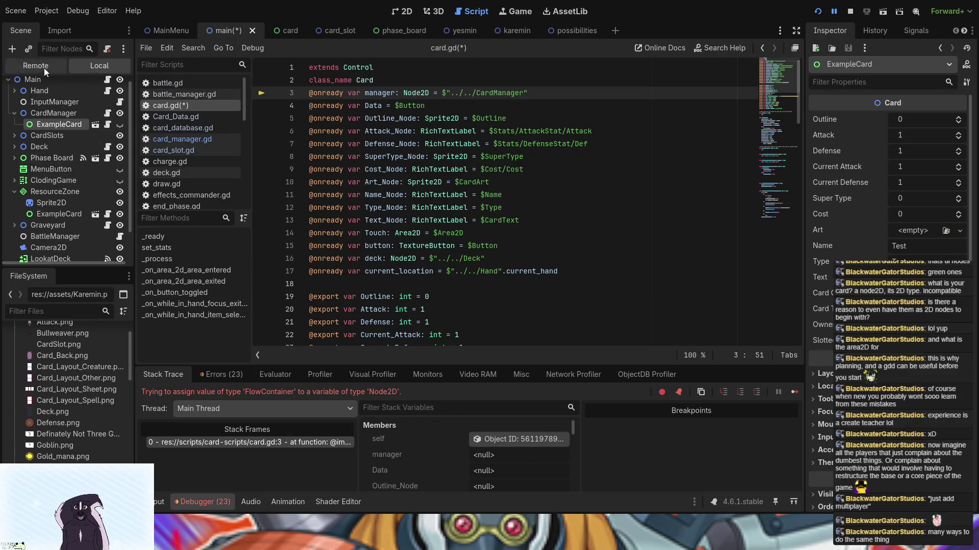
pyautogui.click(51, 112)
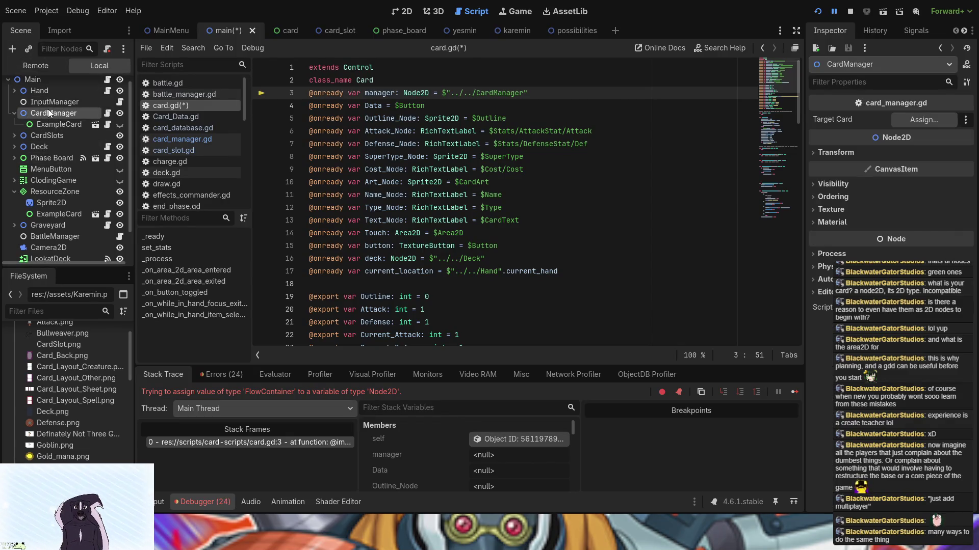
# Inspect ResourceZone's FlowContainer settings and the InputManager node
pyautogui.click(59, 194)
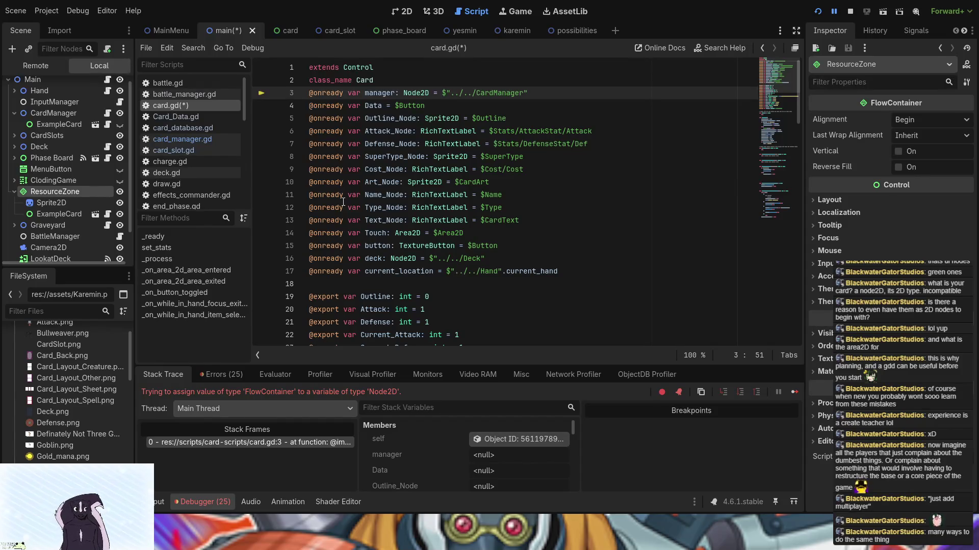
pyautogui.click(76, 101)
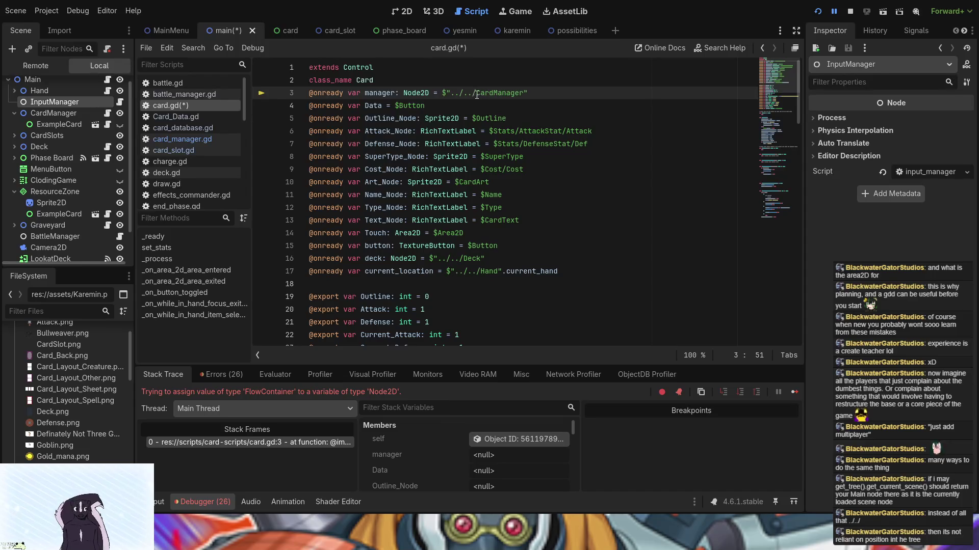
# Try prefixing the CardManager path with get_tree().get_current_scene(), then remove the prefix
pyautogui.moveTo(476, 93); pyautogui.dragTo(452, 95)
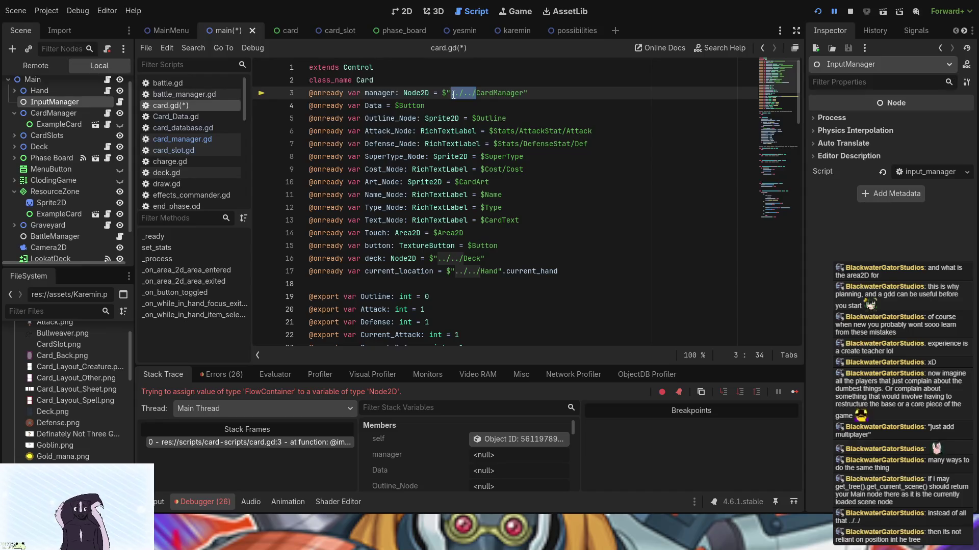
pyautogui.press('BackSpace')
pyautogui.press('Left')
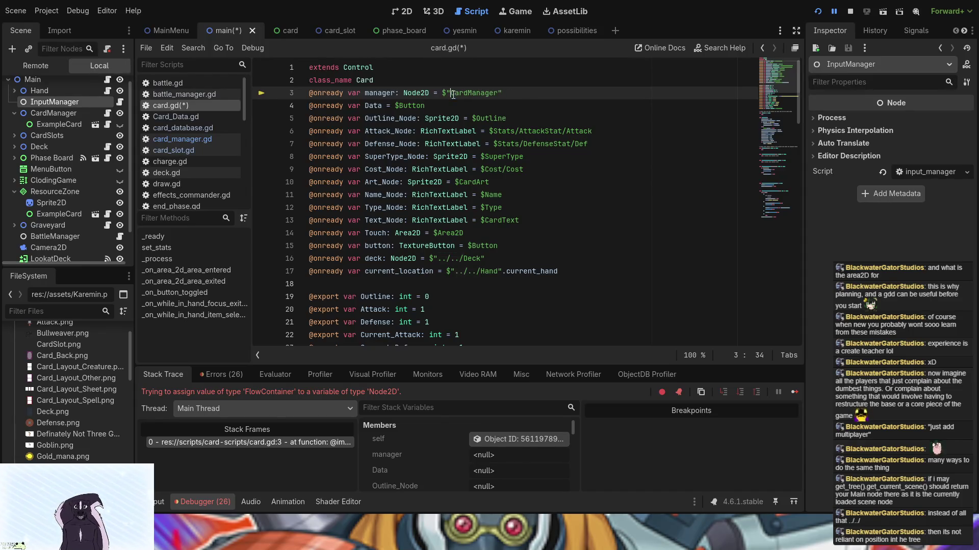
pyautogui.write('get_tree().get_current_scene()')
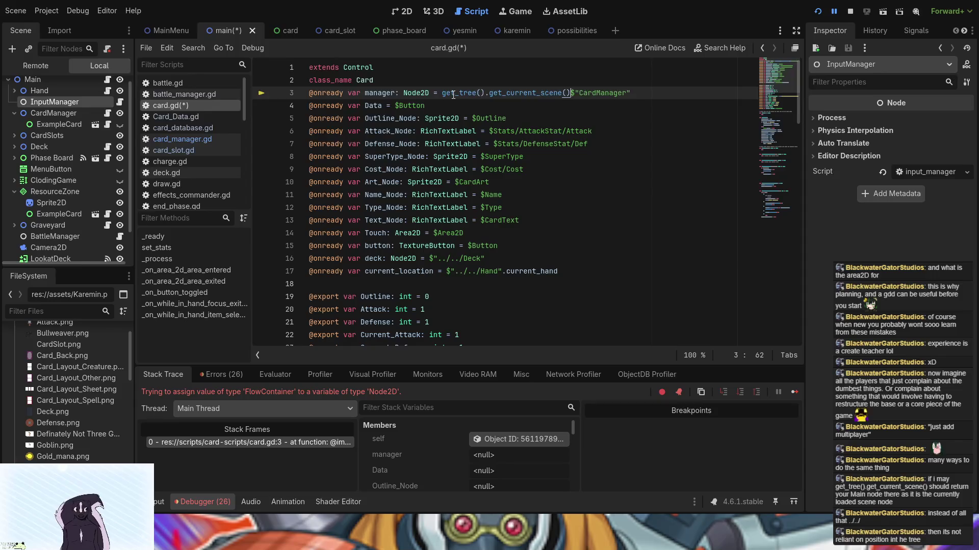
pyautogui.write('.')
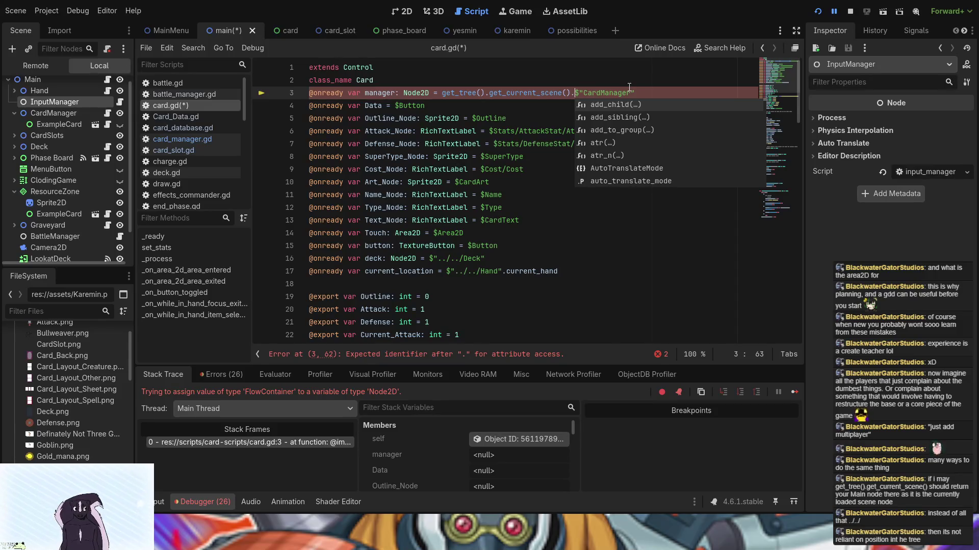
pyautogui.hotkey('ctrl', 'BackSpace')
pyautogui.hotkey('ctrl', 'BackSpace')
pyautogui.hotkey('ctrl', 'BackSpace')
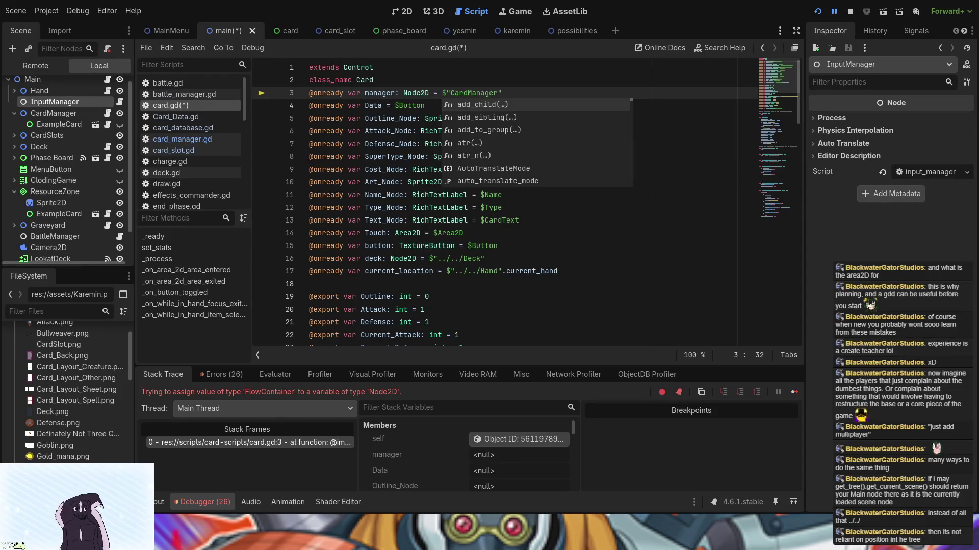
# Replace line 3's path with get_tree().get_current_scene() and read the SceneTree documentation
pyautogui.moveTo(503, 92); pyautogui.dragTo(443, 93)
pyautogui.write('get_tree().get_current_scene()')
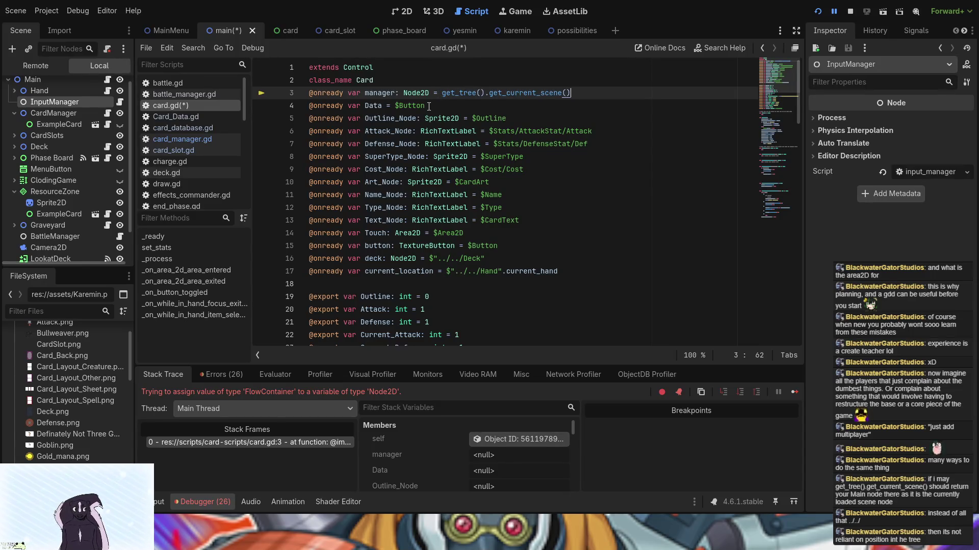
pyautogui.press('Left')
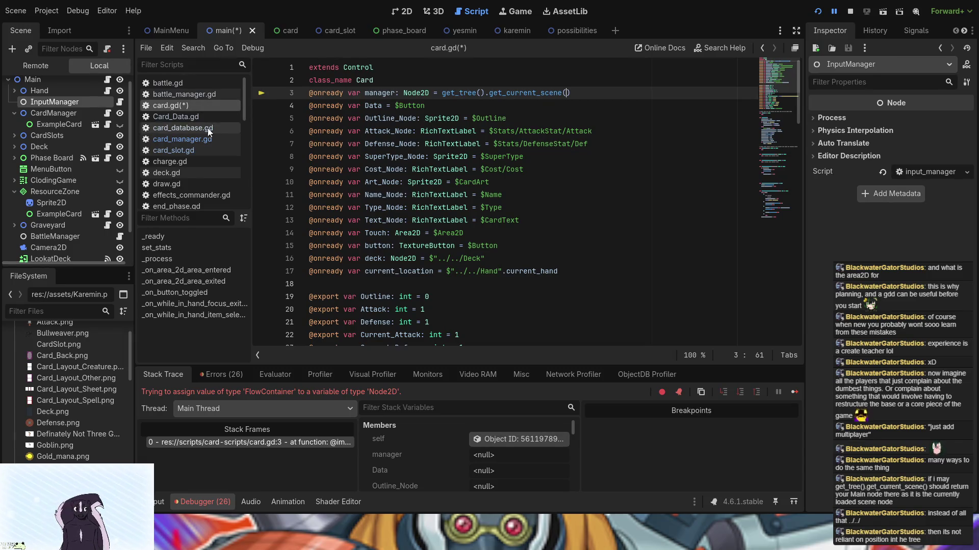
pyautogui.click(592, 97)
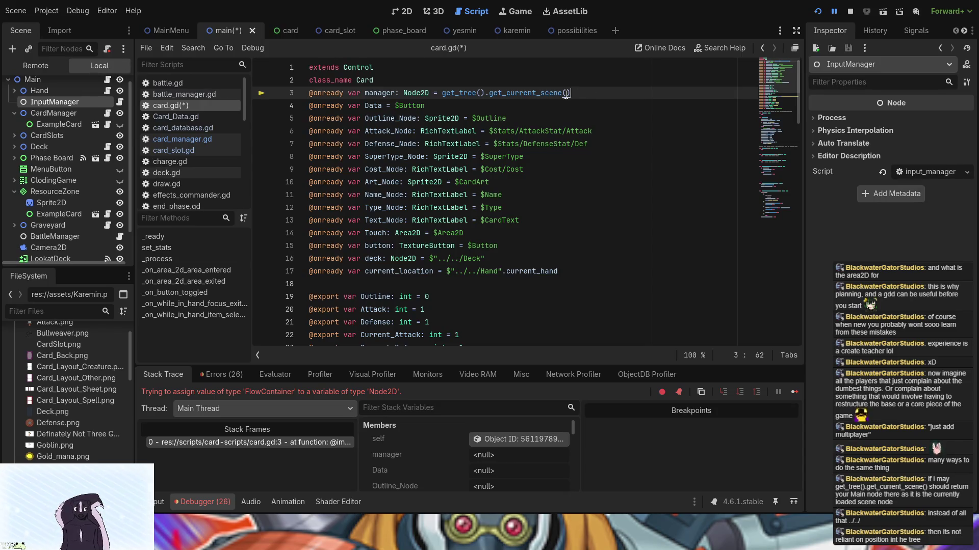
pyautogui.keyDown('ctrl'); pyautogui.click(538, 94); pyautogui.keyUp('ctrl')
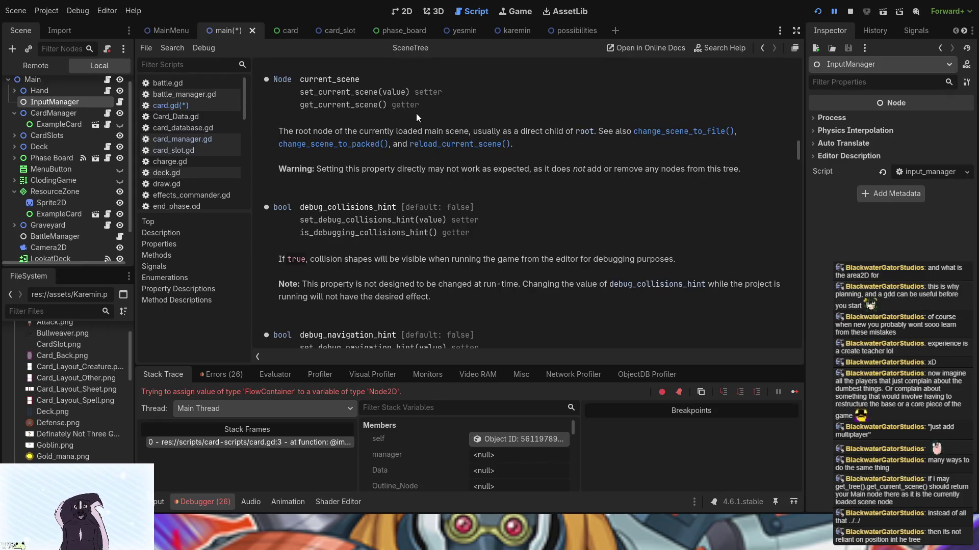
pyautogui.click(193, 106)
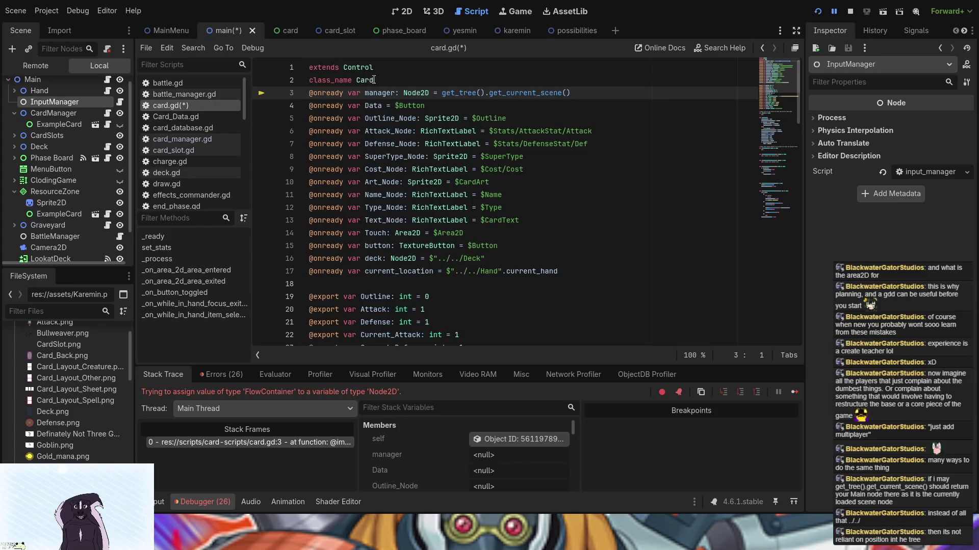
pyautogui.click(411, 81)
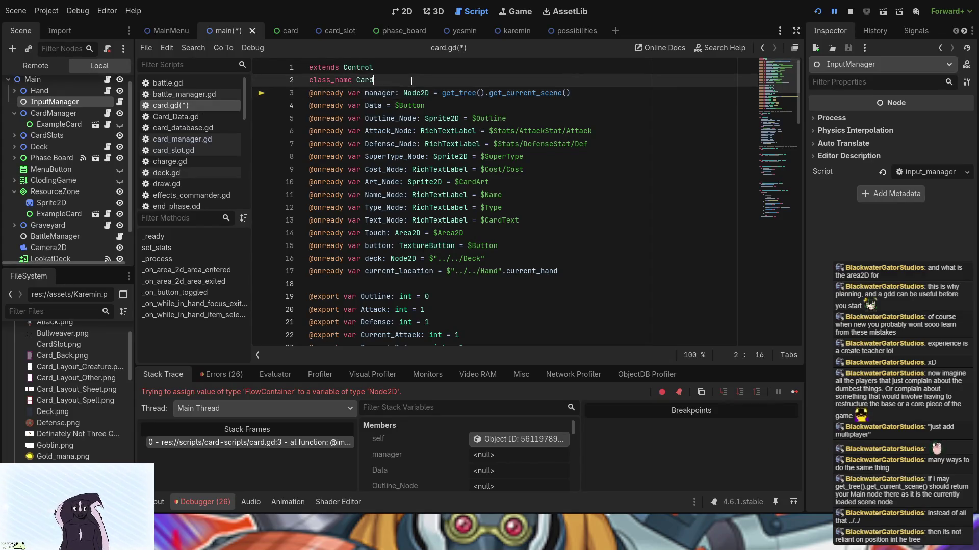
pyautogui.press('Return')
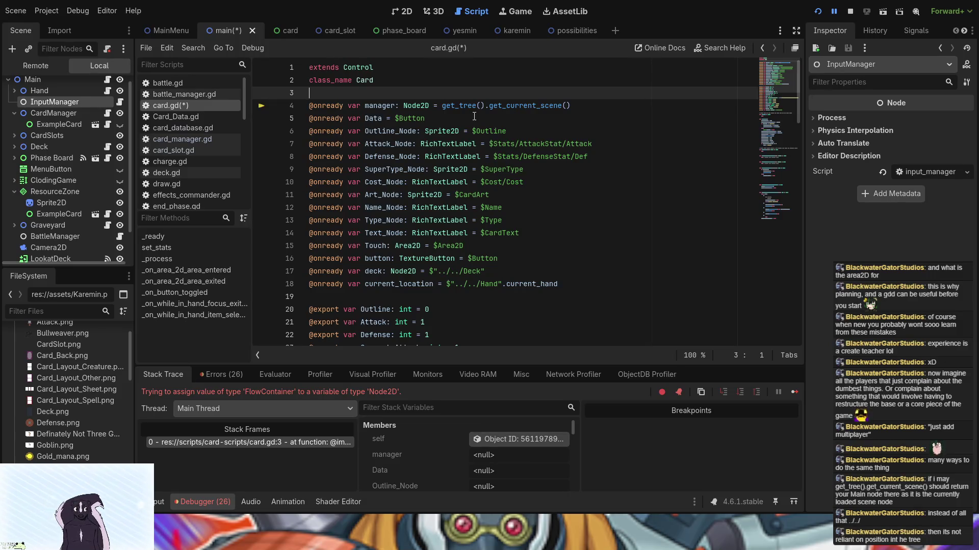
pyautogui.write('@')
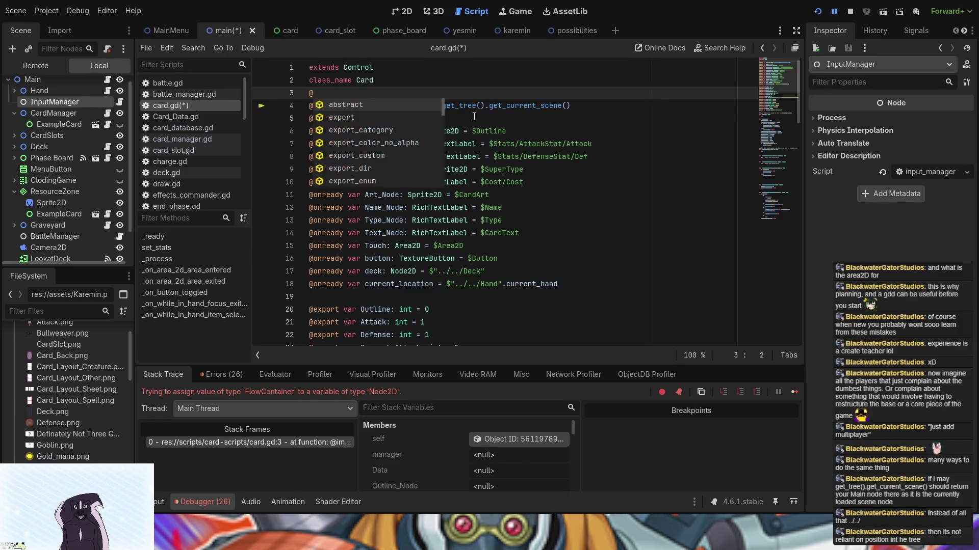
pyautogui.write('o')
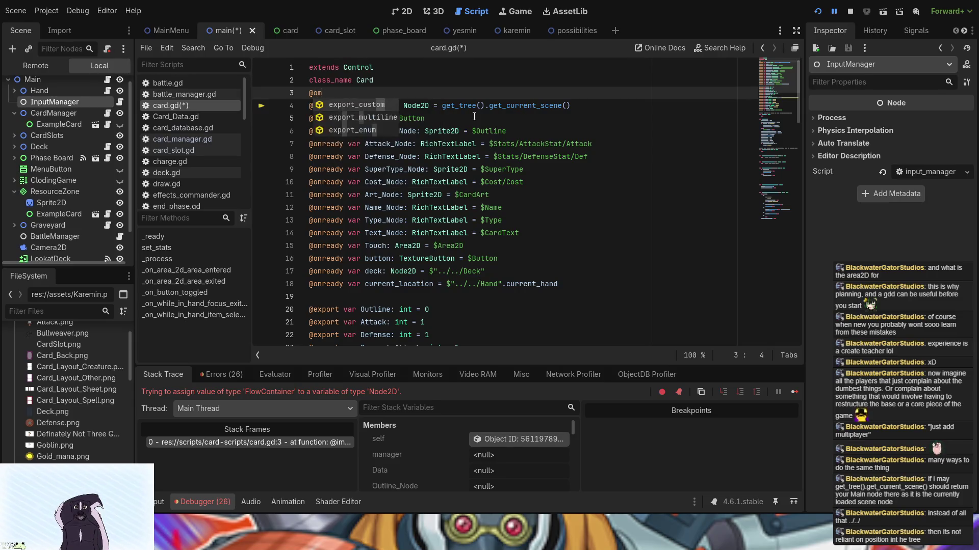
pyautogui.press('Return')
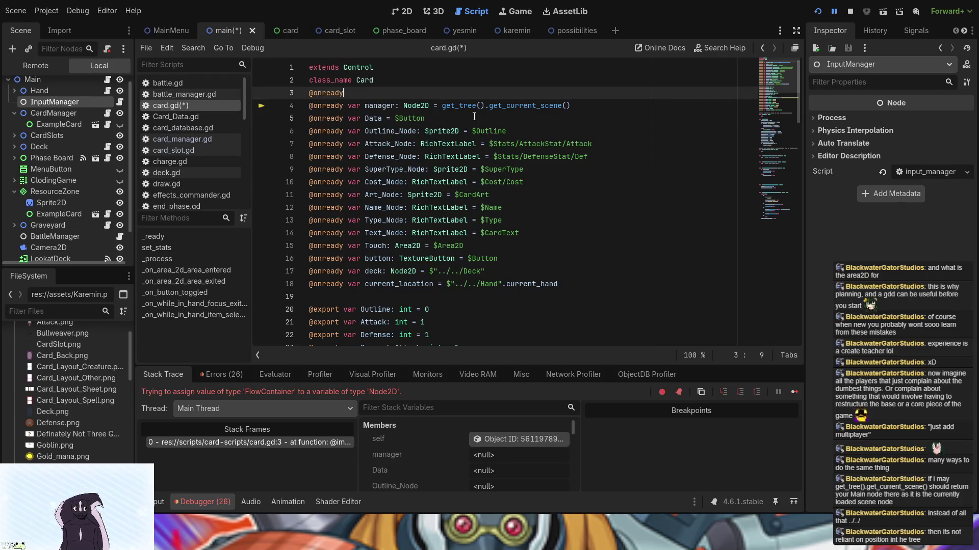
pyautogui.write('var ho')
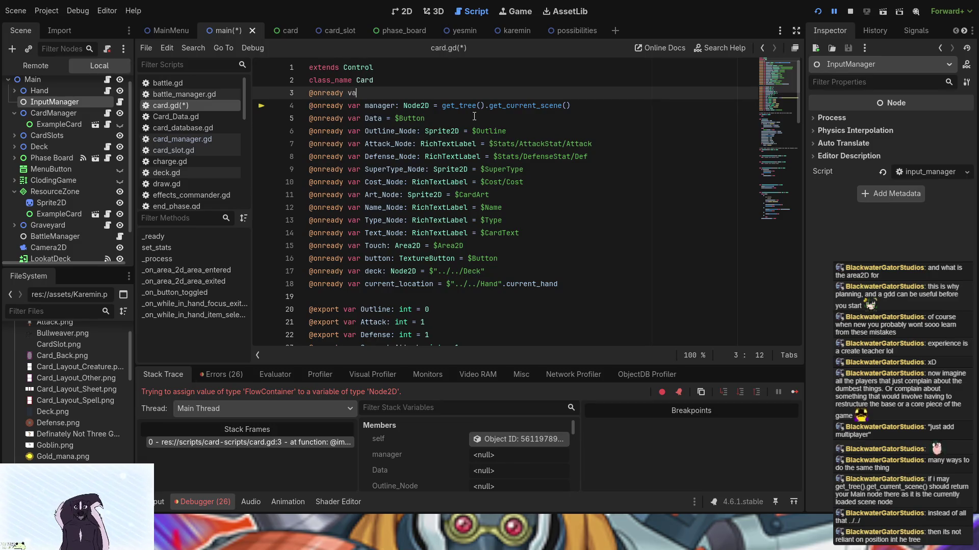
pyautogui.write('me')
pyautogui.write(':')
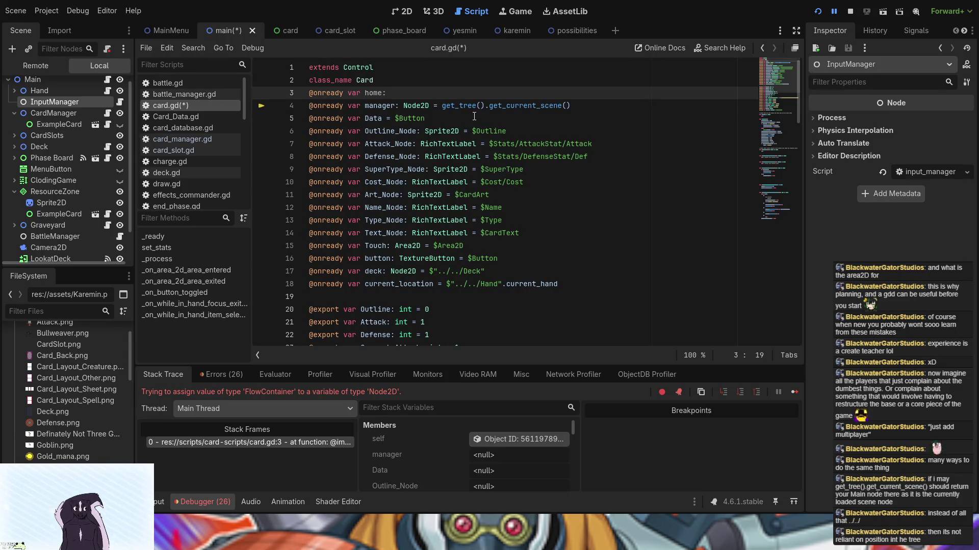
pyautogui.write('get_tree().get_current_scene()')
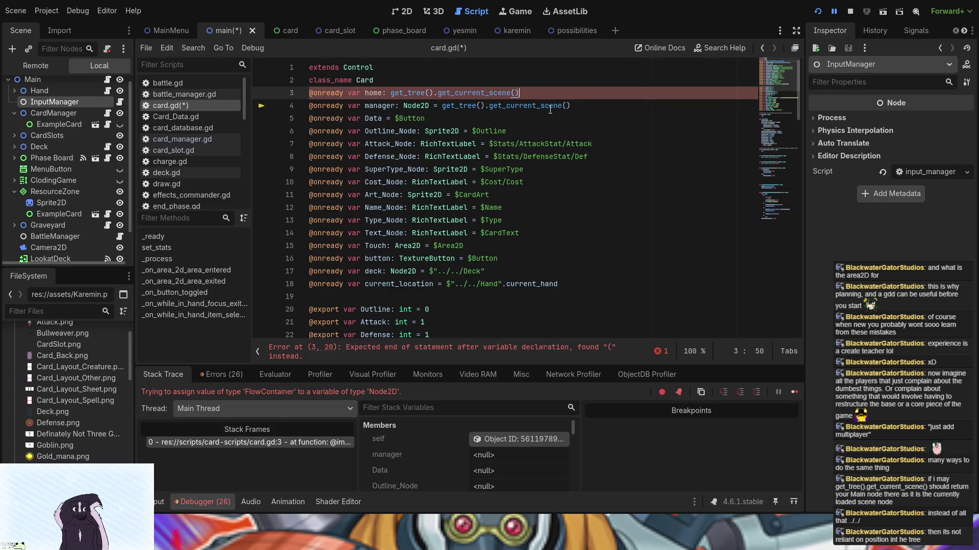
pyautogui.click(383, 94)
pyautogui.press('Delete')
pyautogui.write('=')
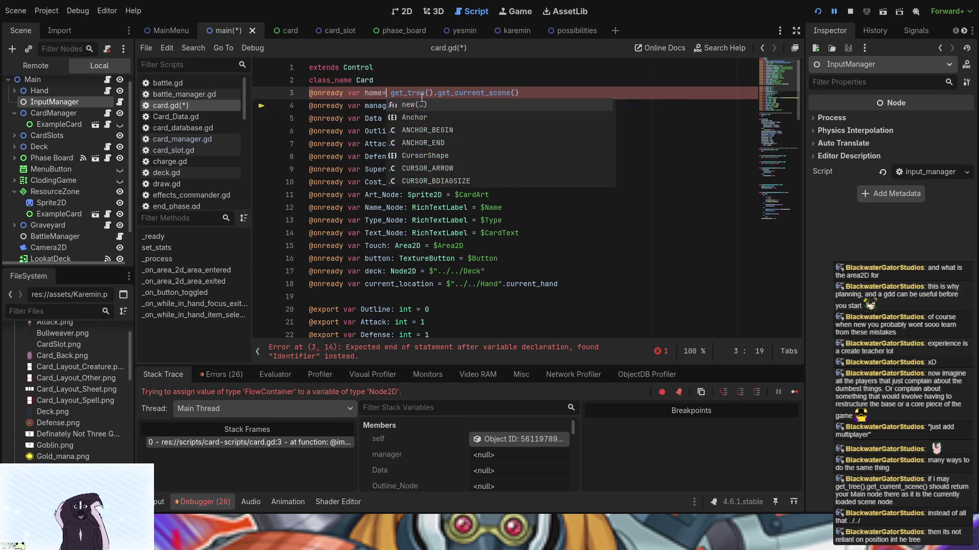
pyautogui.press('Left')
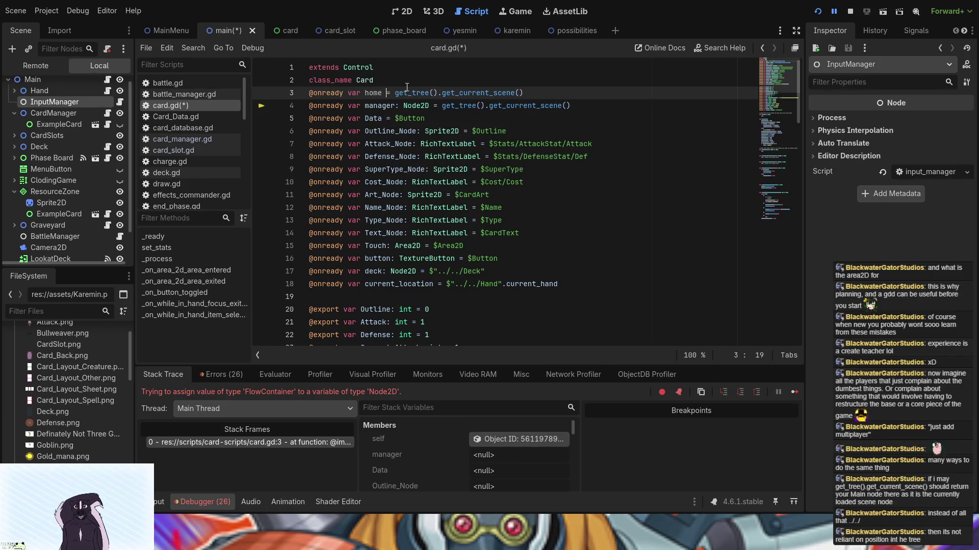
pyautogui.press('BackSpace')
pyautogui.press('BackSpace')
pyautogui.press('BackSpace')
pyautogui.write('M')
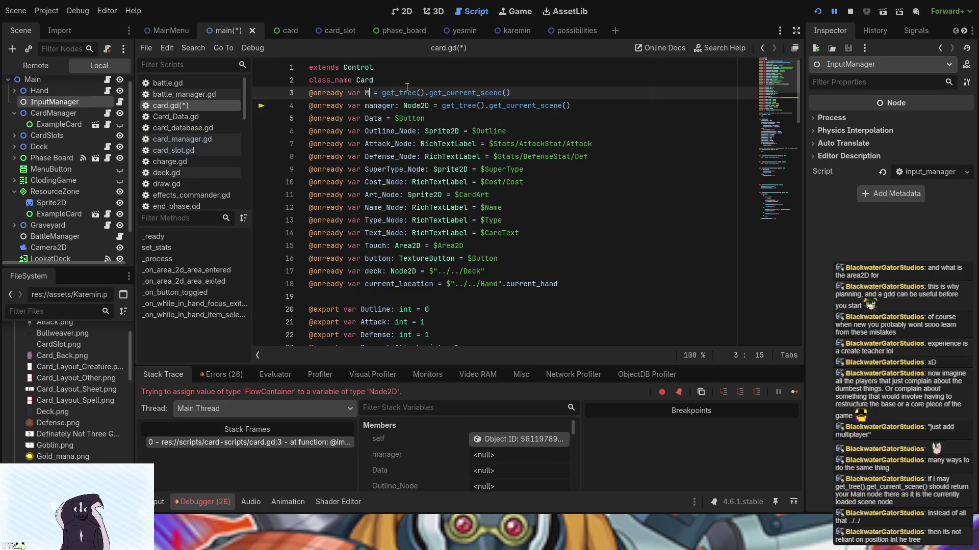
pyautogui.press('BackSpace')
pyautogui.write('in')
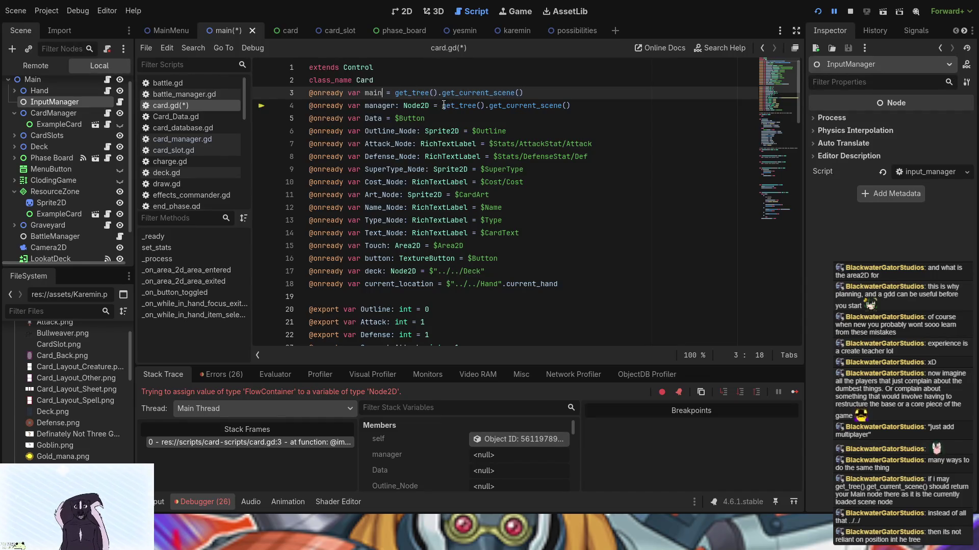
# Replace the manager line's get_tree().get_current_scene() with main
pyautogui.click(445, 106)
pyautogui.moveTo(443, 106); pyautogui.dragTo(574, 107)
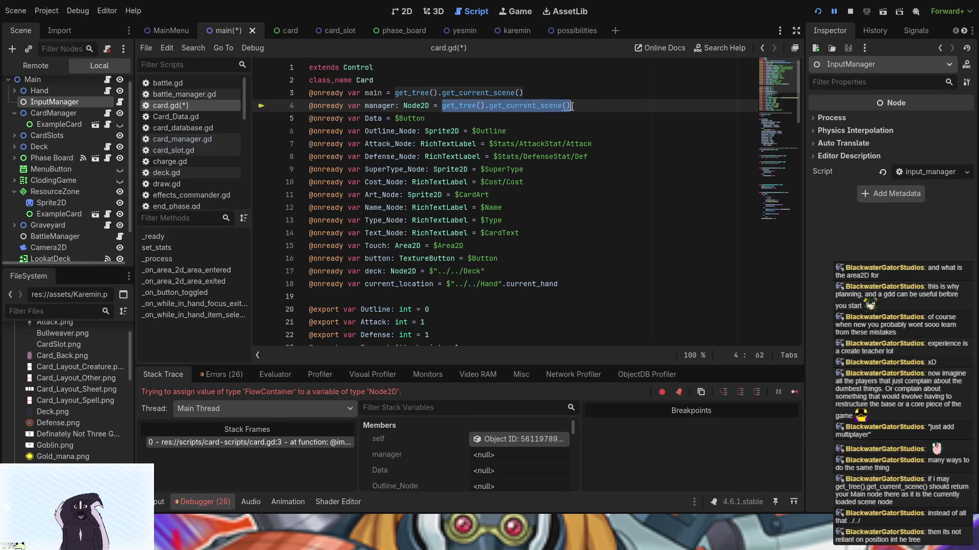
pyautogui.write('main')
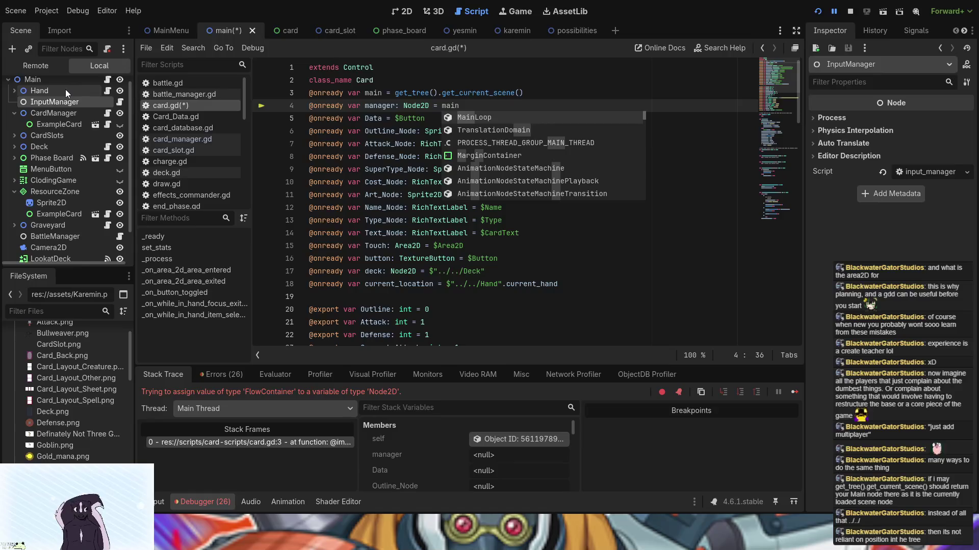
# Try main.get_child("CardManager") on line 4, then strip it back to just main
pyautogui.write('.get')
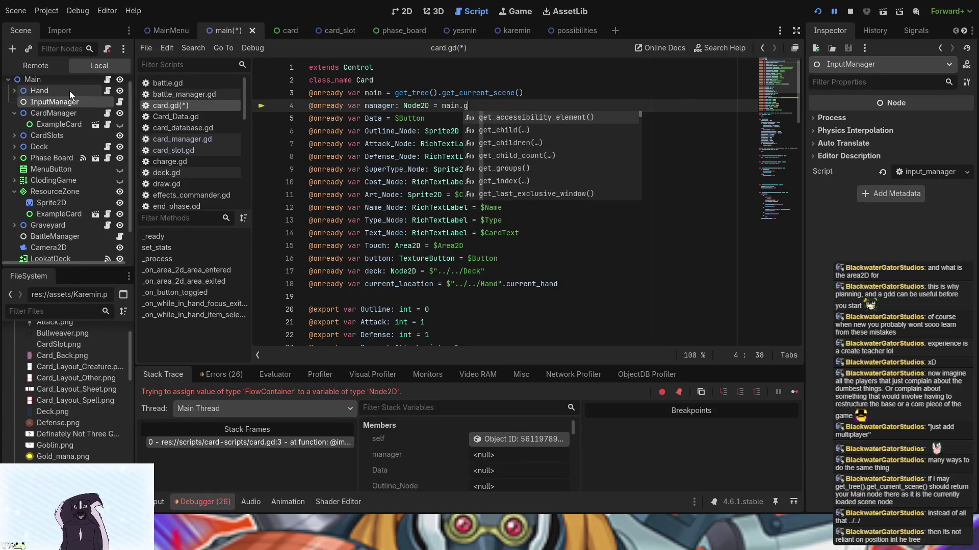
pyautogui.write('_c')
pyautogui.press('Return')
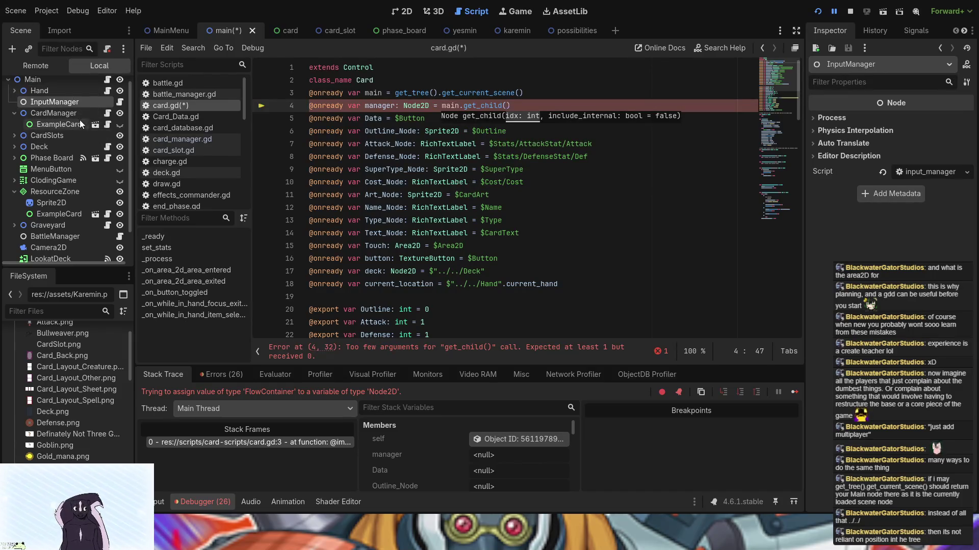
pyautogui.write('"')
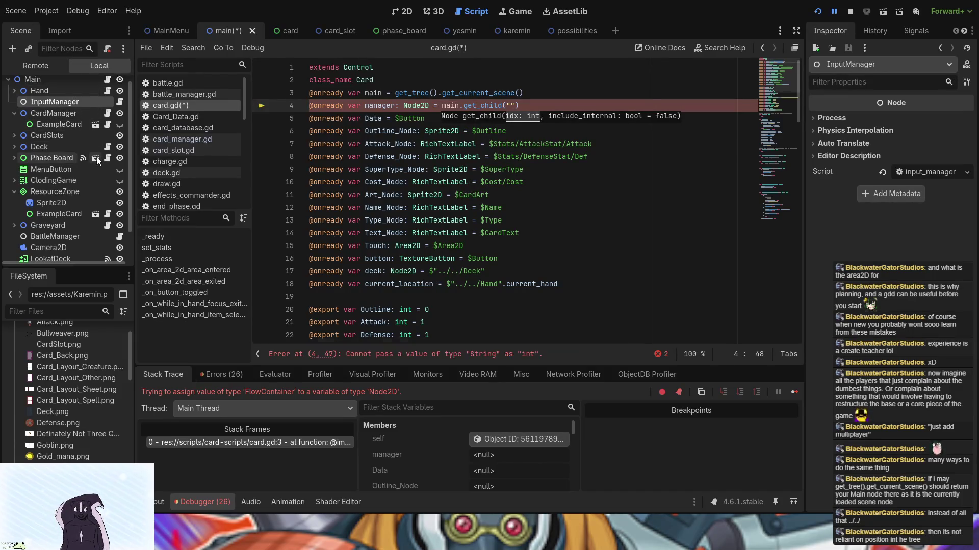
pyautogui.write('C')
pyautogui.write('ard')
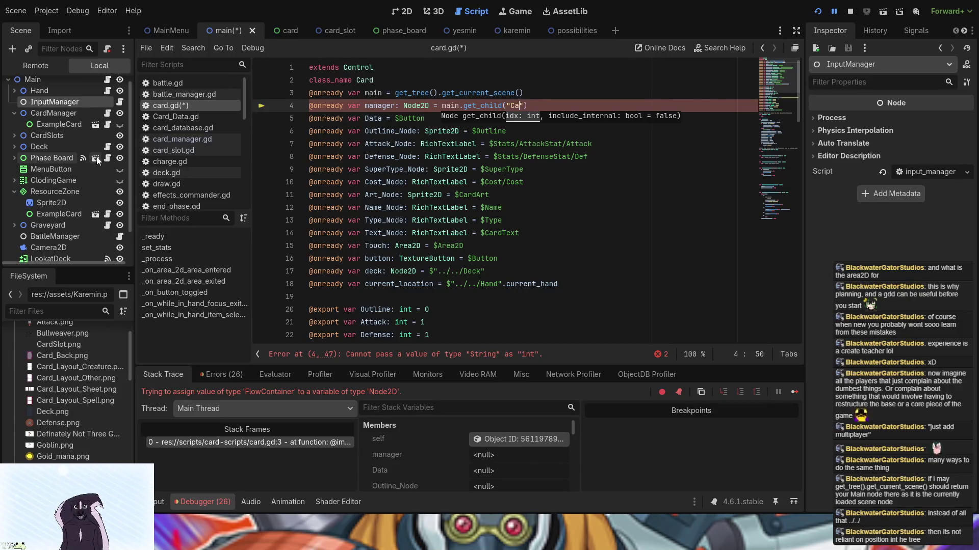
pyautogui.write('Manager')
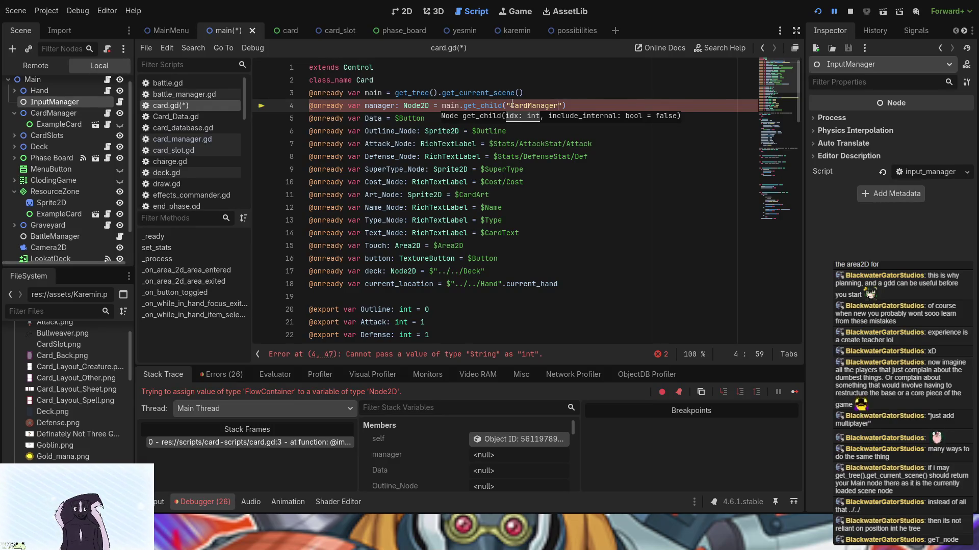
pyautogui.click(512, 105)
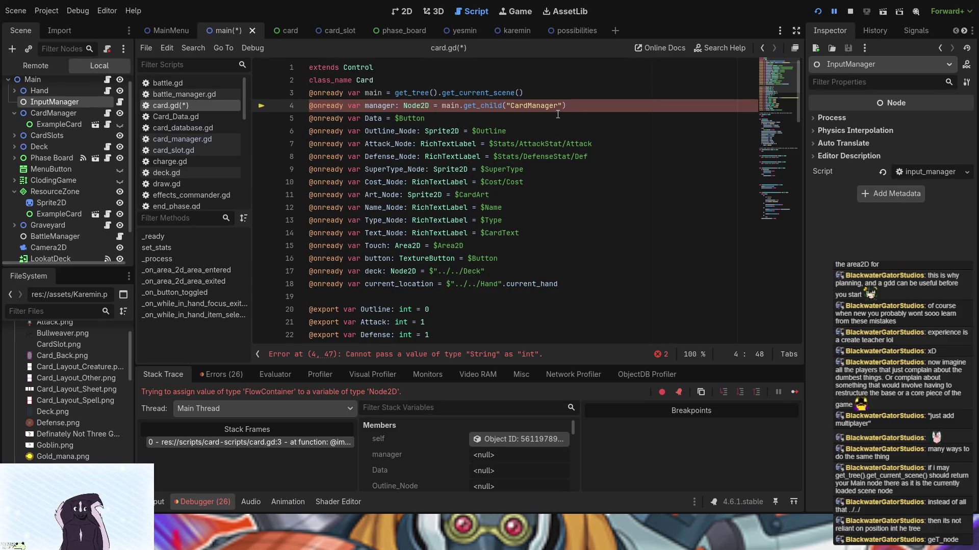
pyautogui.press('BackSpace')
pyautogui.press('BackSpace')
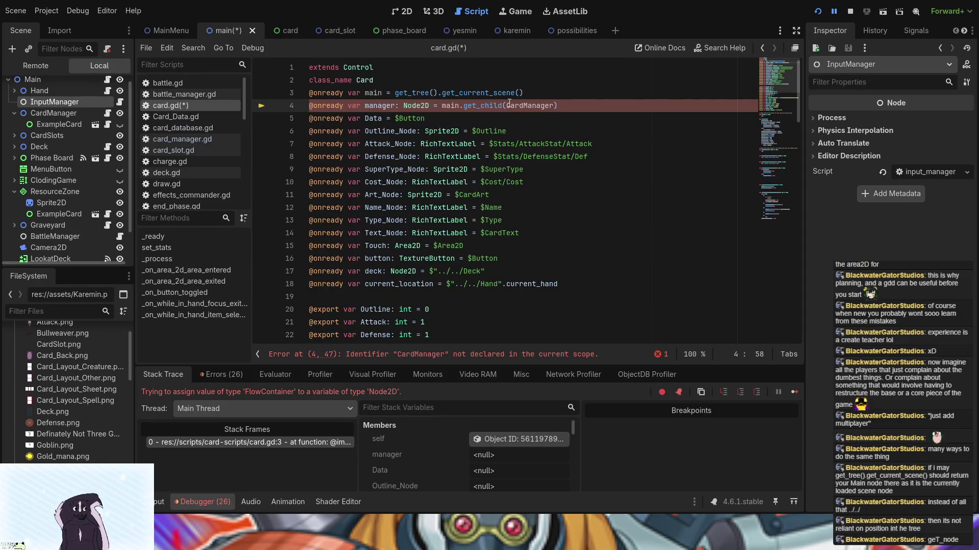
pyautogui.doubleClick(542, 106)
pyautogui.press('BackSpace')
pyautogui.press('BackSpace')
pyautogui.press('BackSpace')
pyautogui.press('BackSpace')
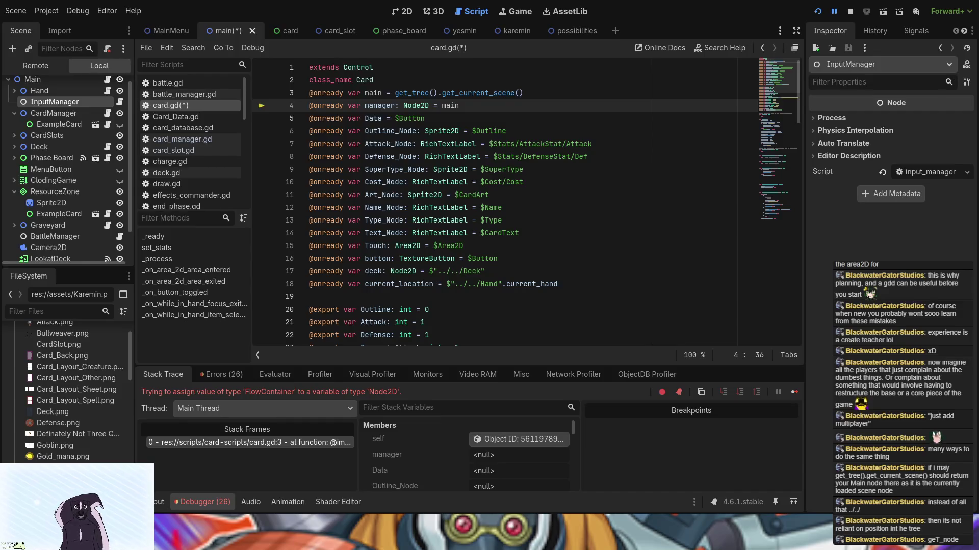
# Make line 4 assign manager = main.get_node("CardManager")
pyautogui.write('.')
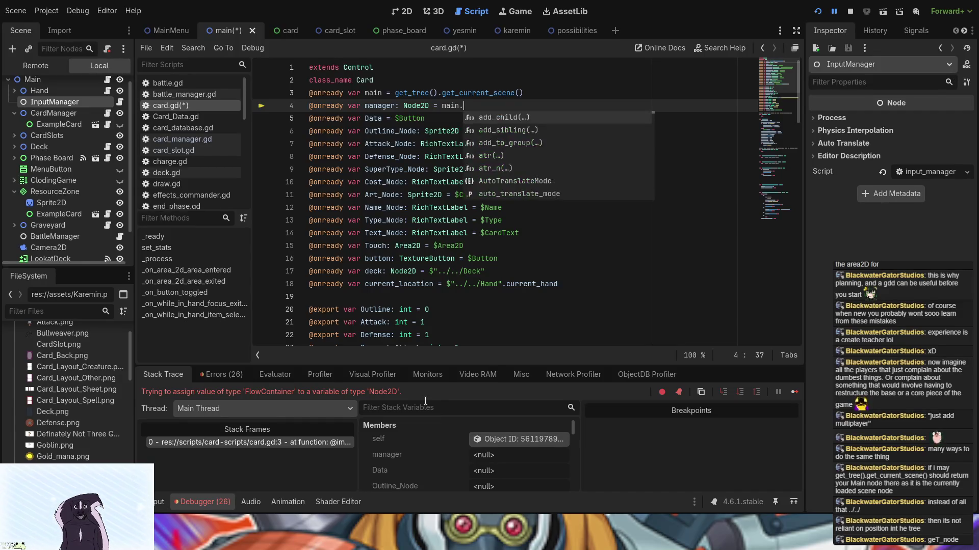
pyautogui.write('get')
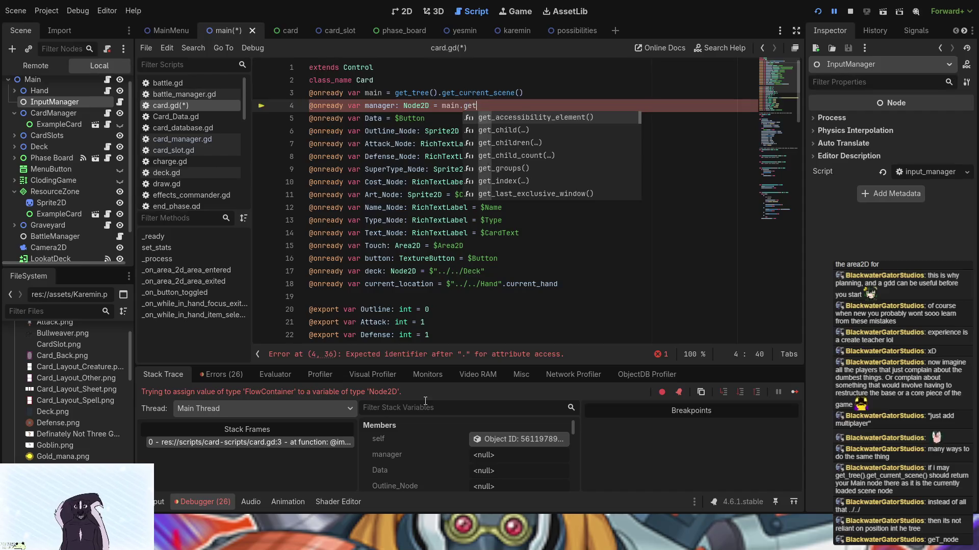
pyautogui.write('_')
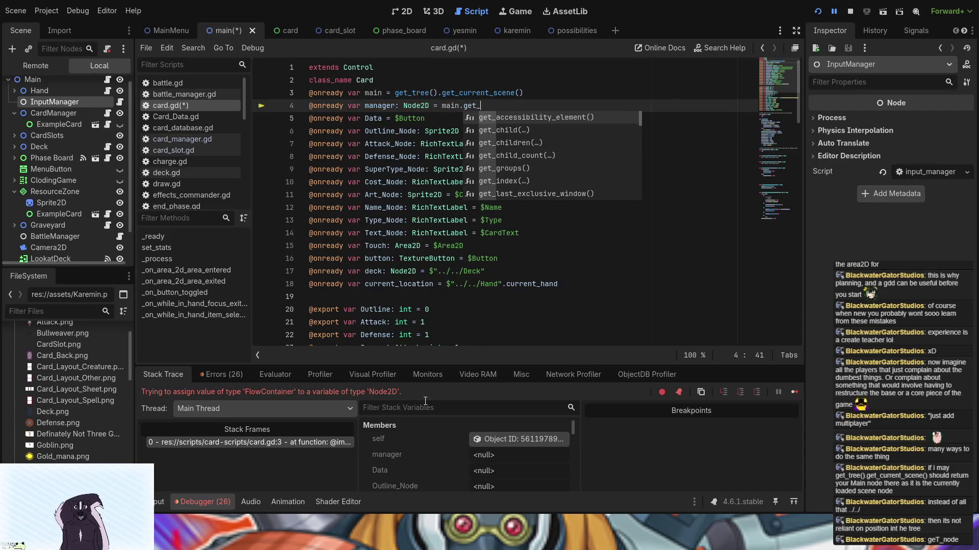
pyautogui.write('node')
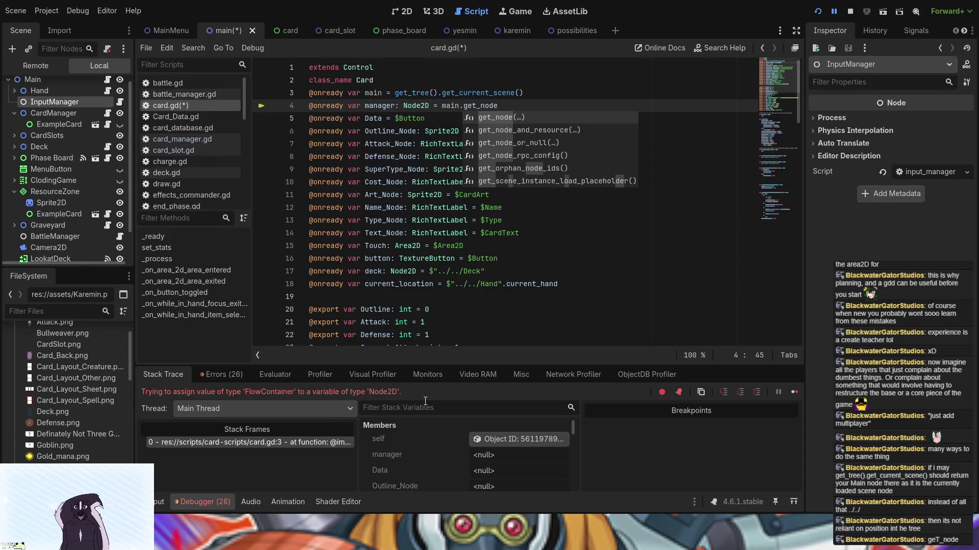
pyautogui.press('Return')
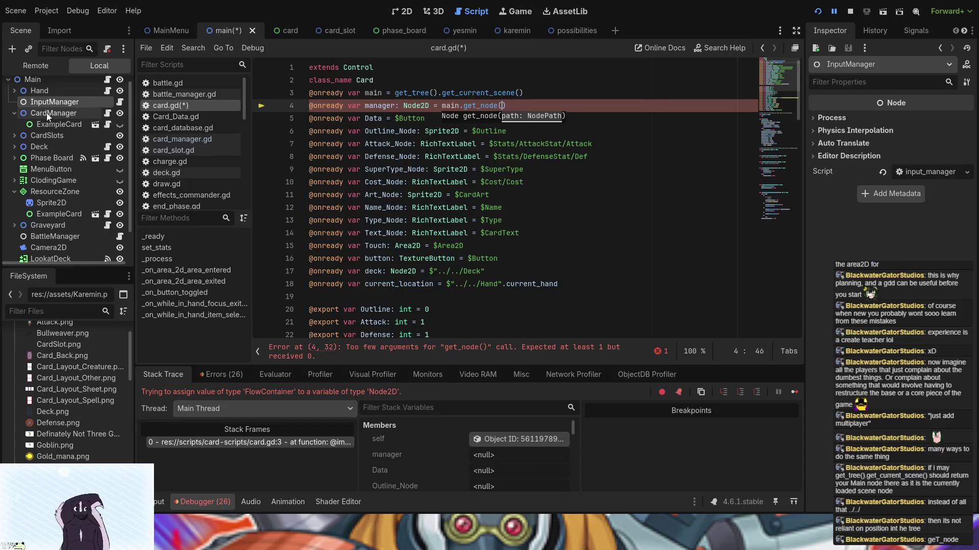
pyautogui.write('"')
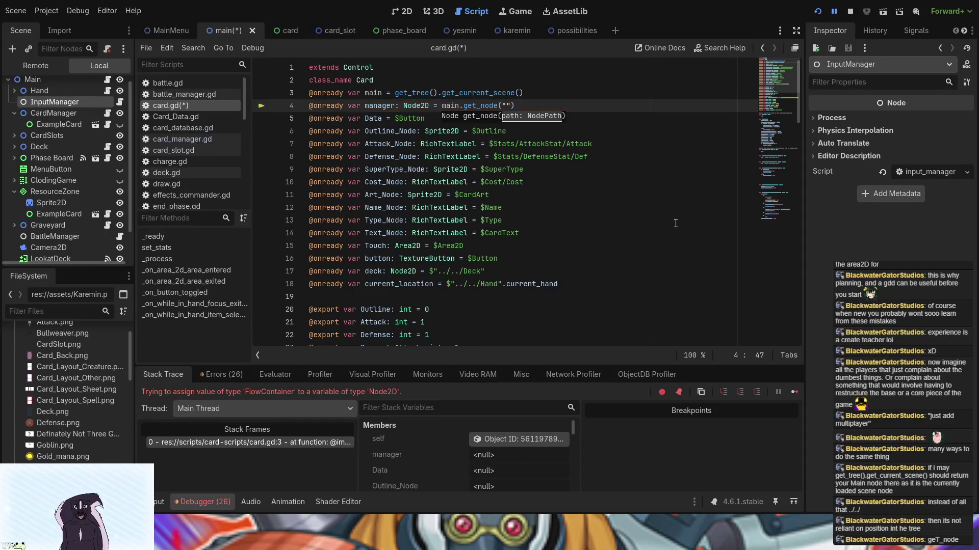
pyautogui.write('Card')
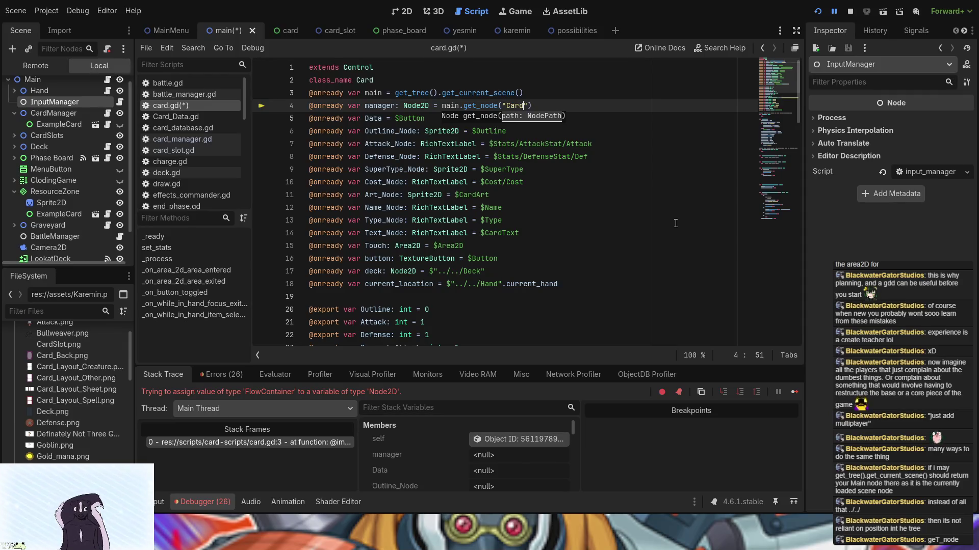
pyautogui.write('Manager')
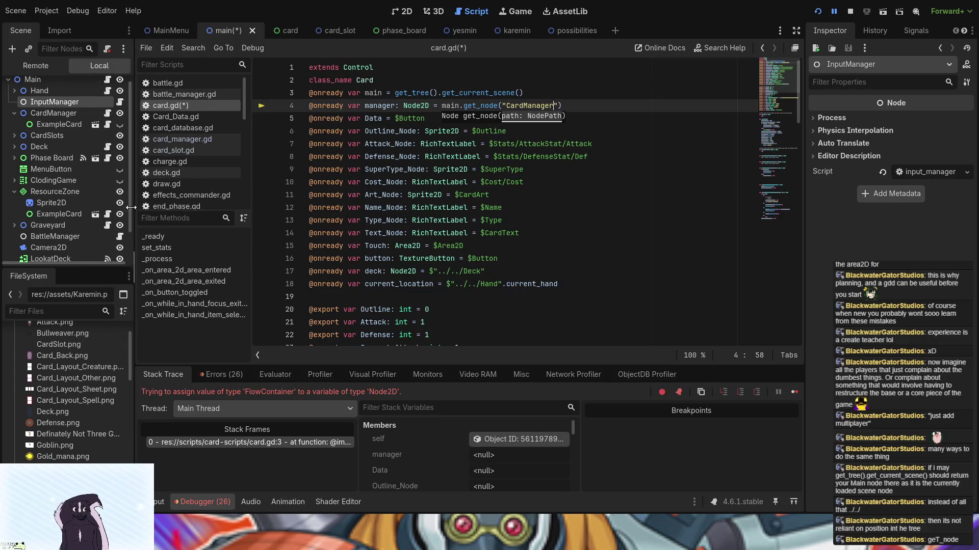
pyautogui.click(570, 104)
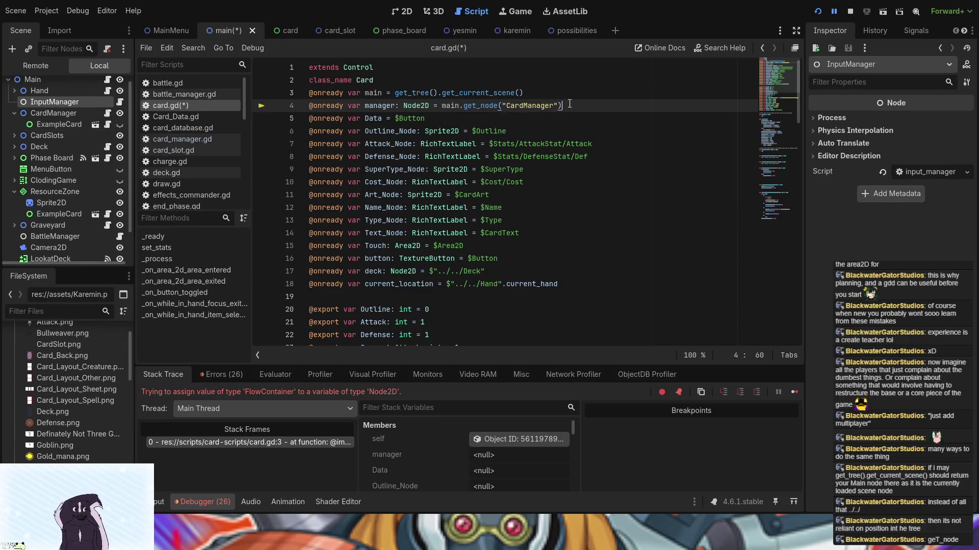
pyautogui.moveTo(569, 104); pyautogui.dragTo(443, 106)
pyautogui.hotkey('ctrl', 'c')
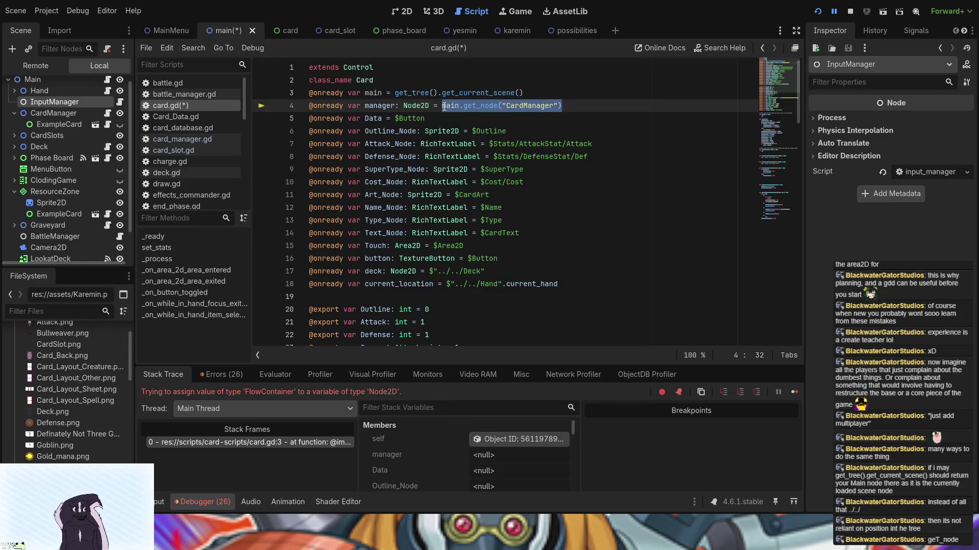
# Use main.get_node("Deck") and main.get_node("Hand") on lines 17 and 18
pyautogui.moveTo(498, 274); pyautogui.dragTo(430, 277)
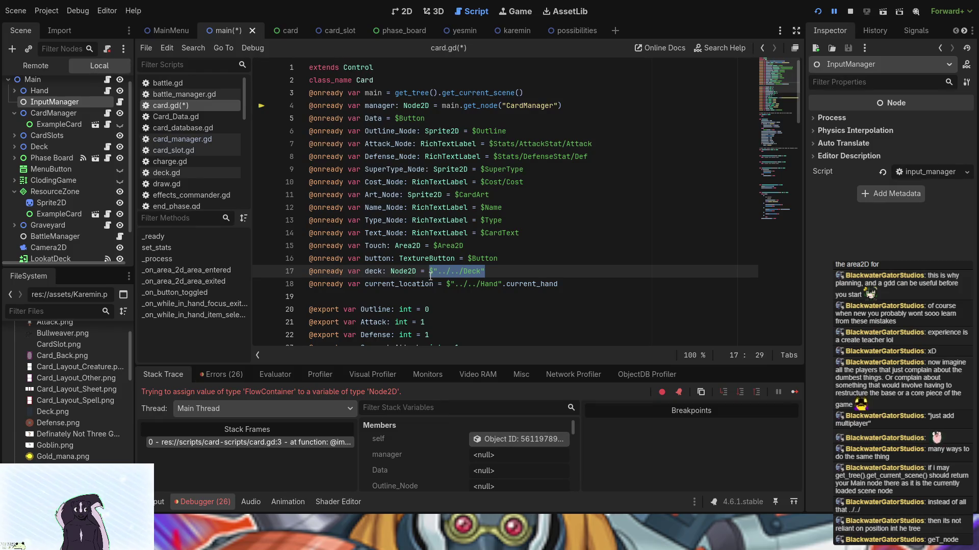
pyautogui.hotkey('ctrl', 'v')
pyautogui.moveTo(493, 272); pyautogui.dragTo(540, 268)
pyautogui.write('Deck')
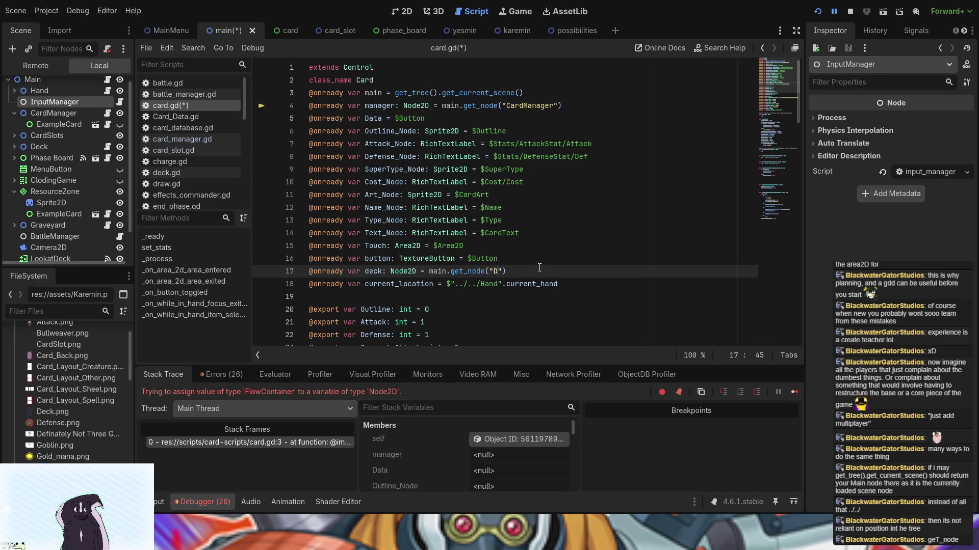
pyautogui.click(464, 271)
pyautogui.moveTo(446, 284); pyautogui.dragTo(503, 284)
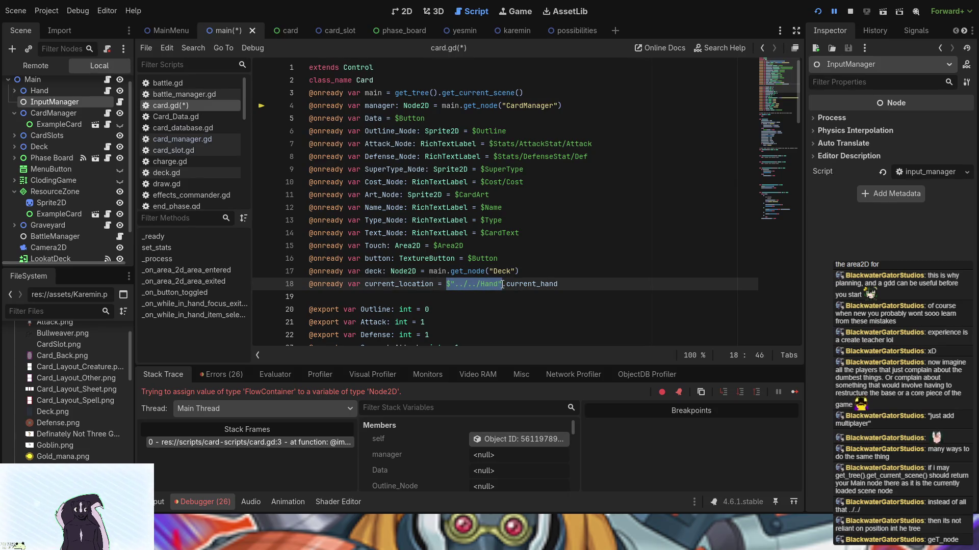
pyautogui.hotkey('ctrl', 'v')
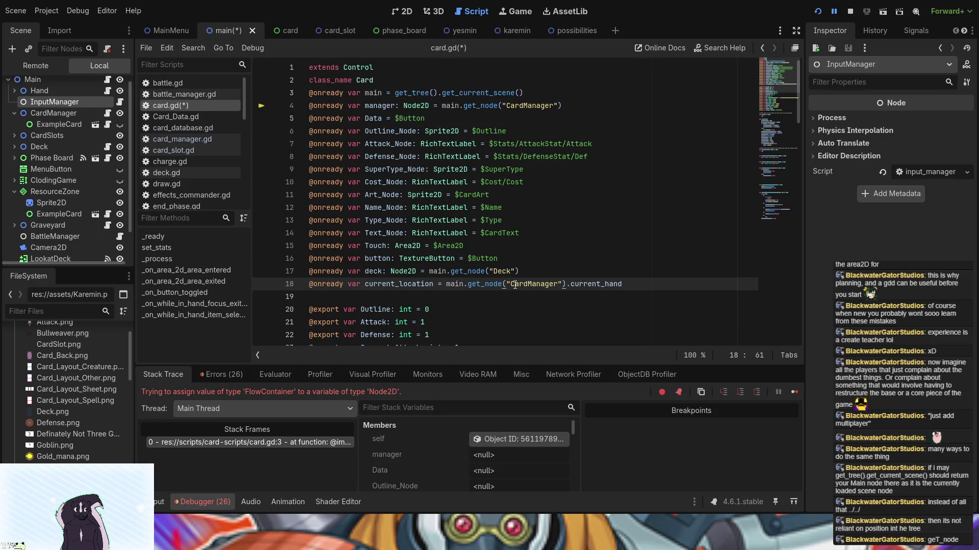
pyautogui.moveTo(511, 284)
pyautogui.mouseDown()
pyautogui.moveTo(569, 284)
pyautogui.moveTo(545, 284)
pyautogui.moveTo(558, 284)
pyautogui.mouseUp()
pyautogui.write('Hand')
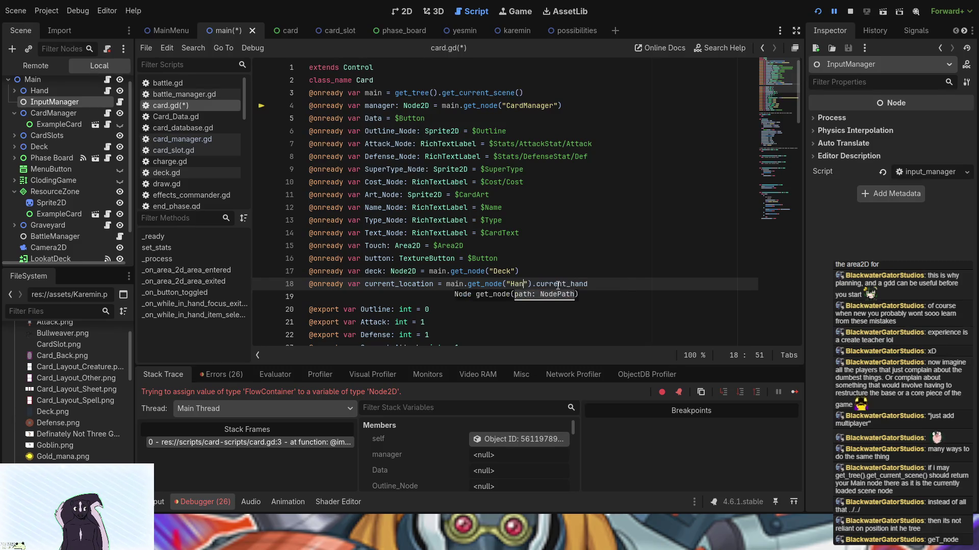
pyautogui.click(544, 270)
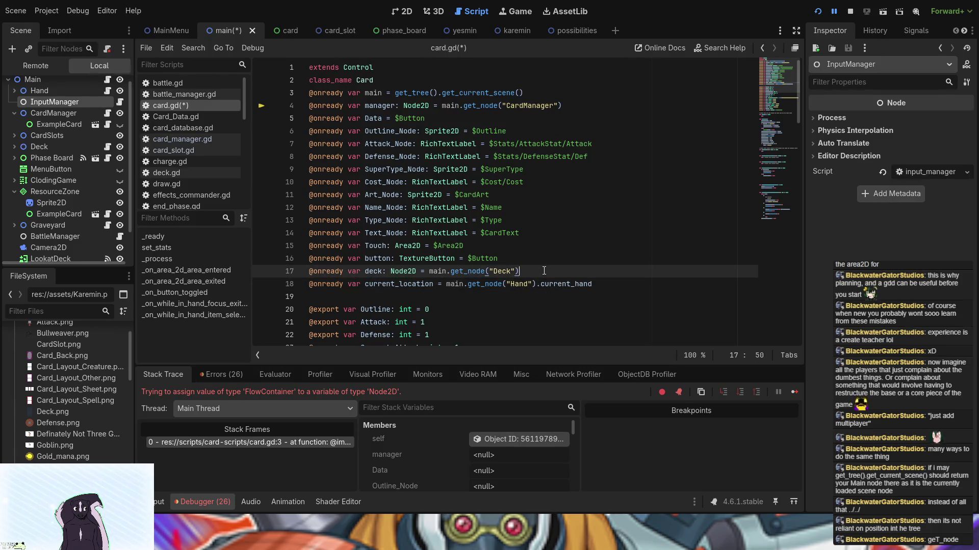
pyautogui.scroll(-13, 544, 271)
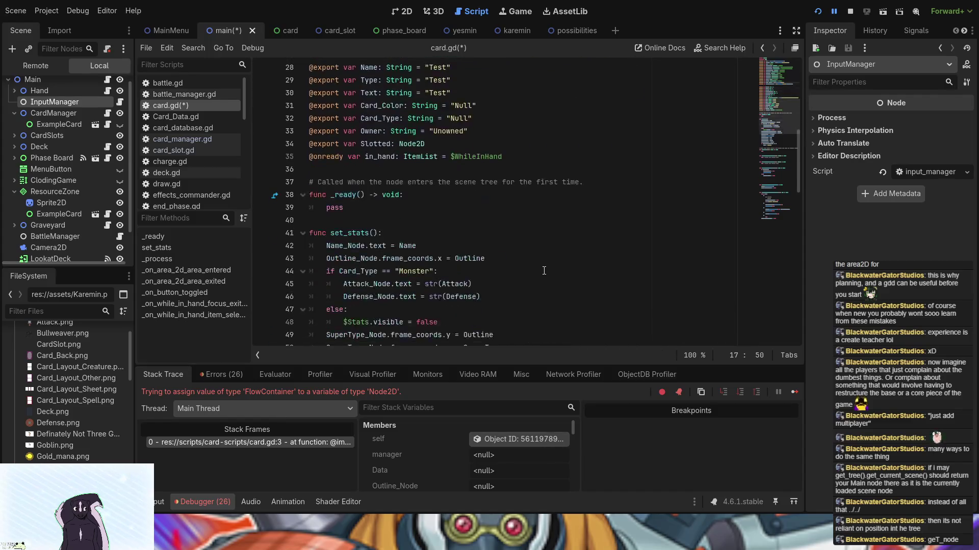
# Look over card_manager.gd, then switch to the card scene
pyautogui.scroll(-14, 544, 271)
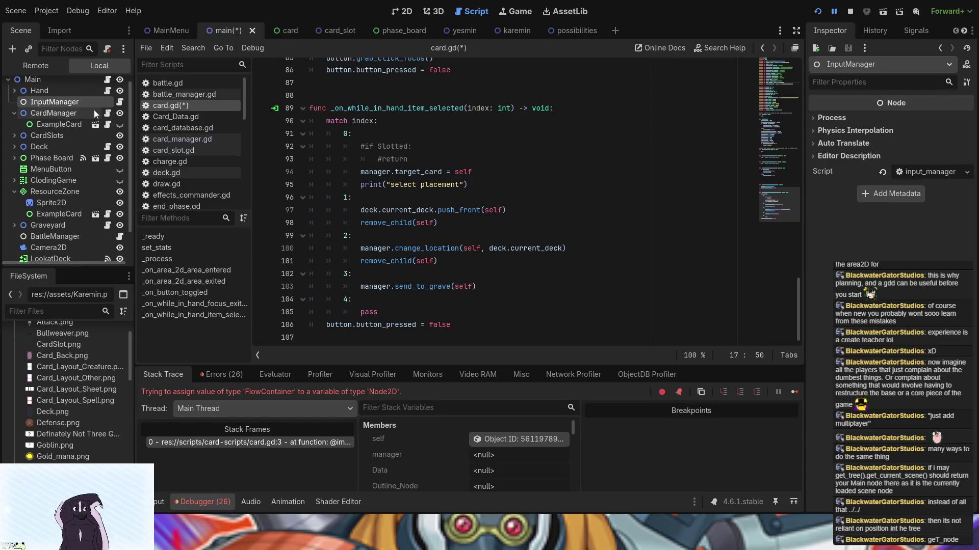
pyautogui.click(108, 113)
pyautogui.click(512, 249)
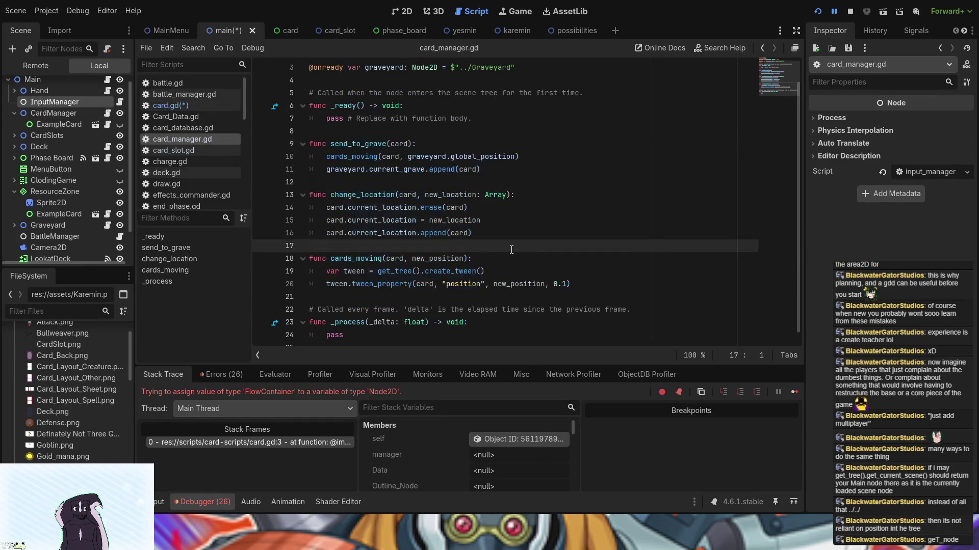
pyautogui.scroll(1, 509, 249)
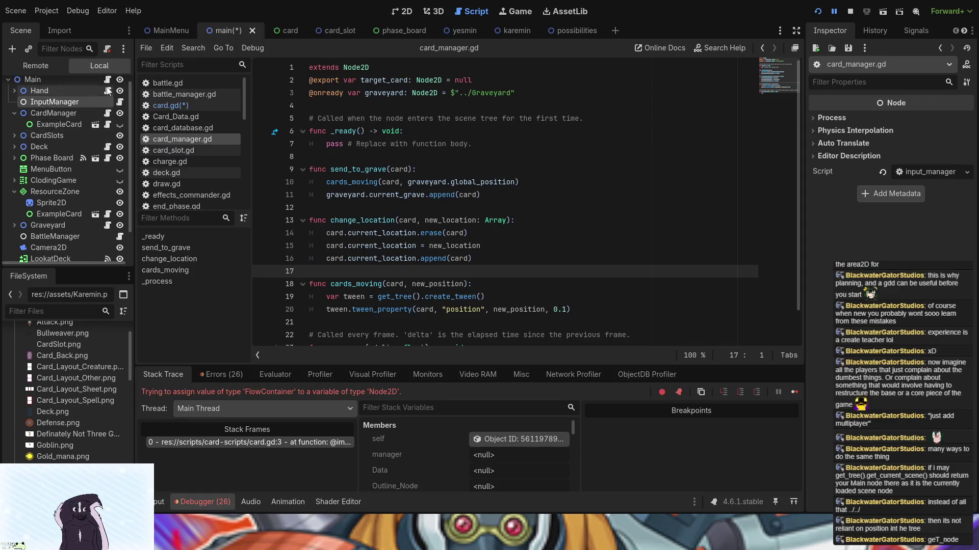
pyautogui.click(282, 30)
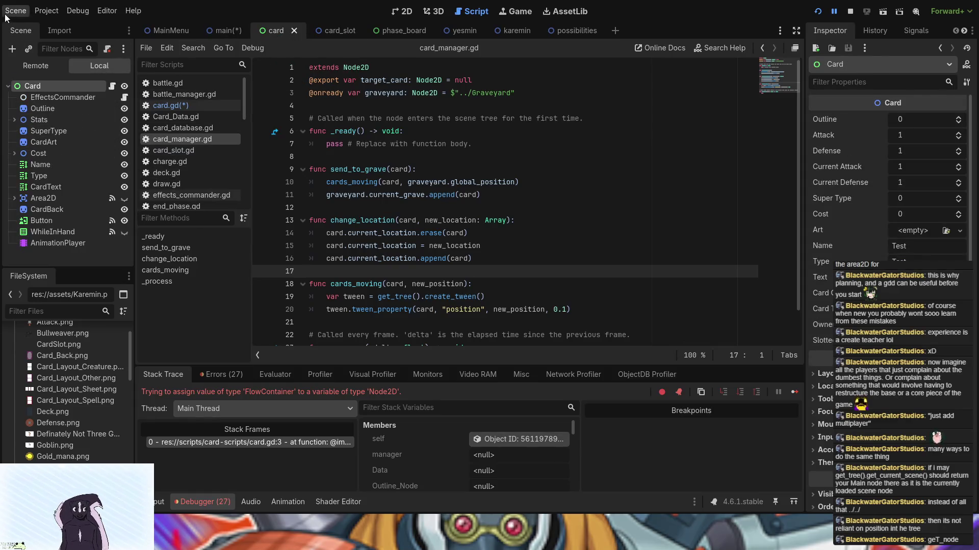
# Save card.gd, then delete the Sprite2D under ResourceZone in the main scene
pyautogui.hotkey('ctrl', 's')
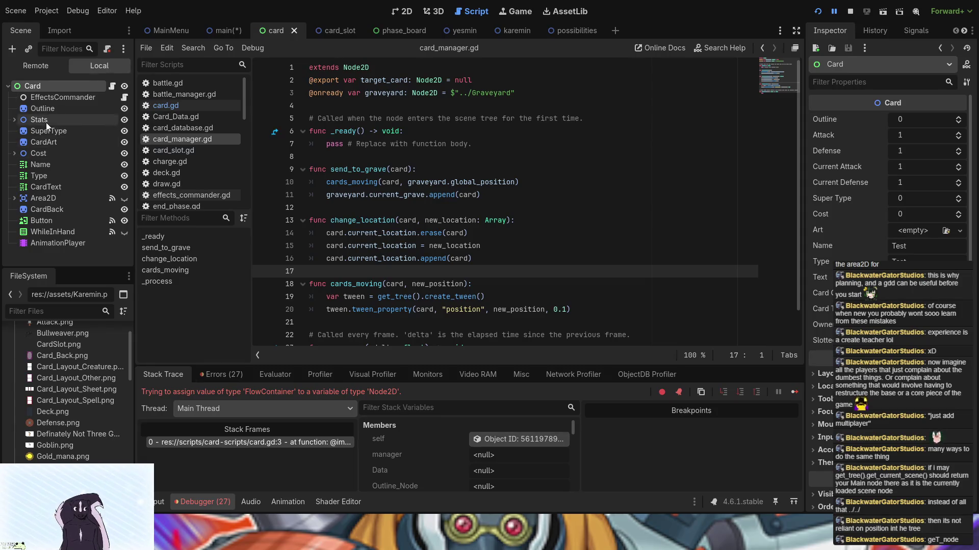
pyautogui.click(206, 31)
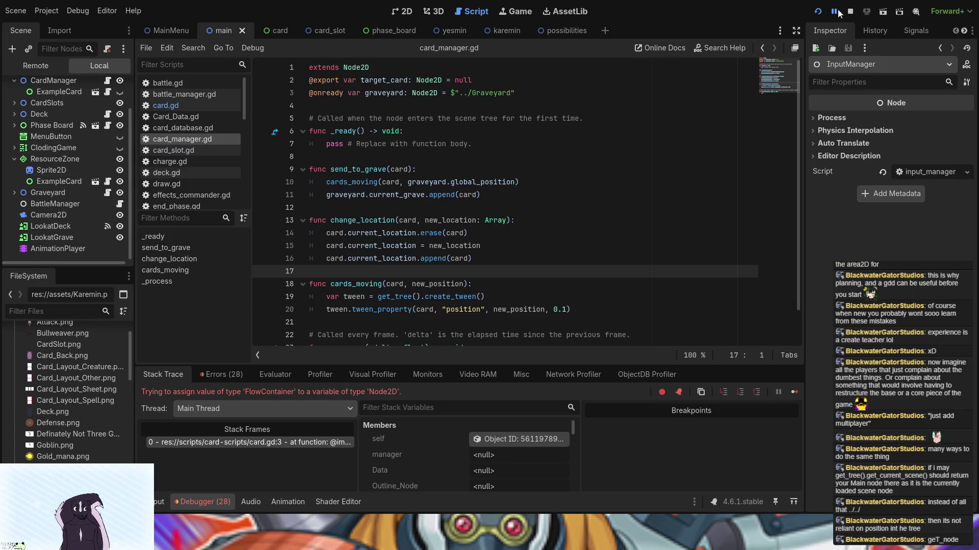
pyautogui.click(70, 175)
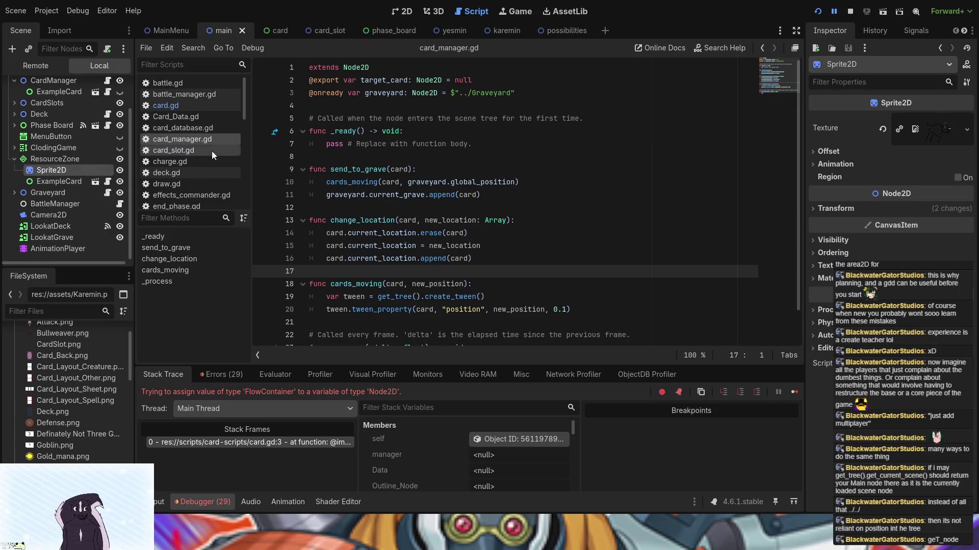
pyautogui.click(72, 159)
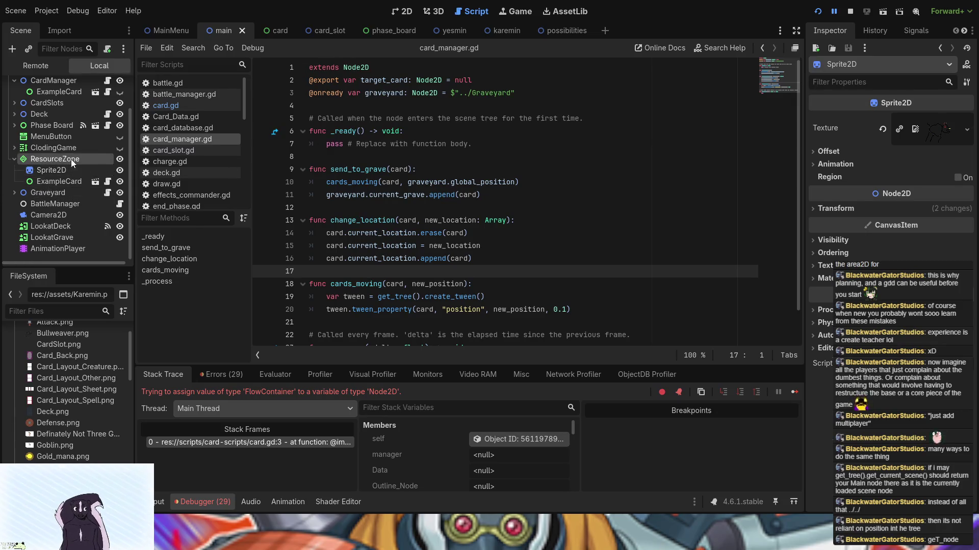
pyautogui.click(64, 172)
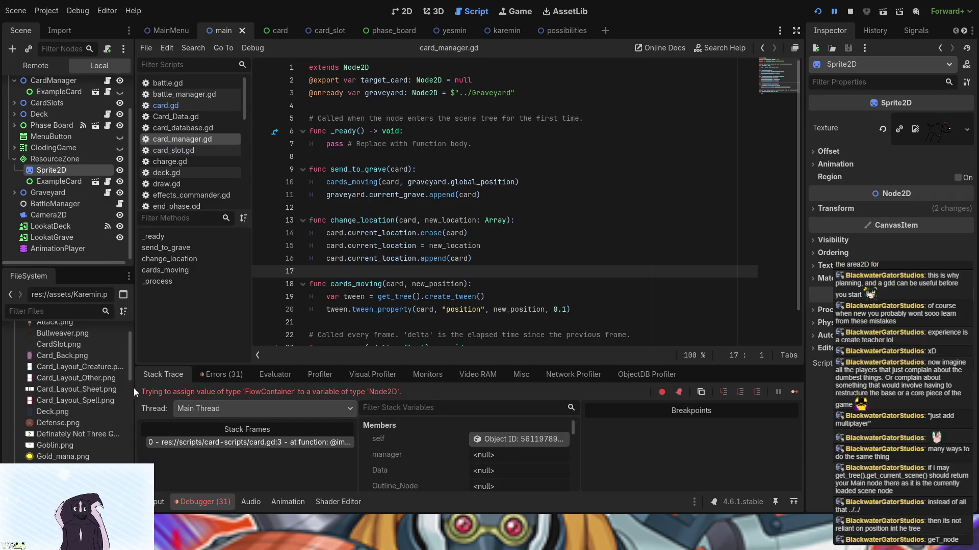
pyautogui.press('Delete')
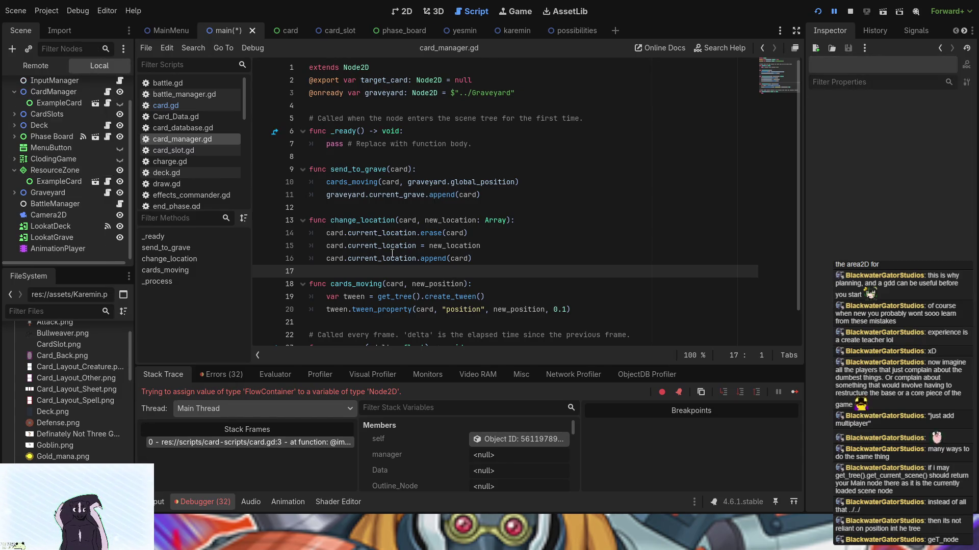
# Select ResourceZone and view the main scene board in the 2D editor
pyautogui.click(66, 171)
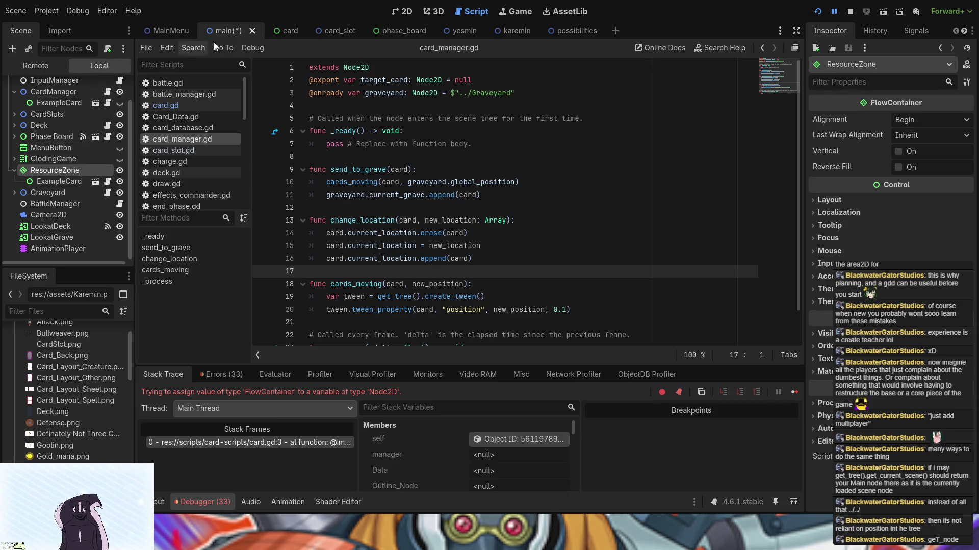
pyautogui.click(395, 11)
pyautogui.moveTo(436, 230); pyautogui.dragTo(293, 232)
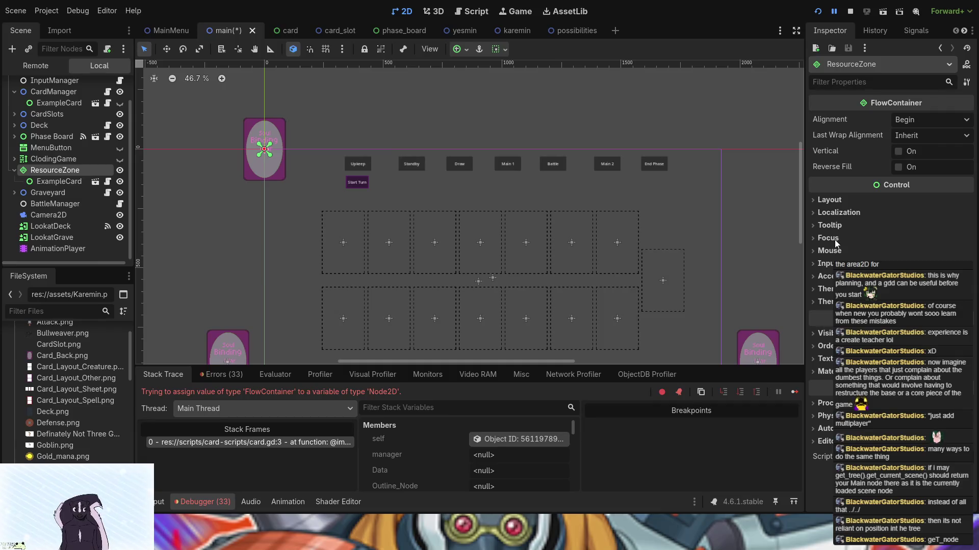
# Expand ResourceZone's Layout and Transform properties to see its size, then open the card scene
pyautogui.click(851, 199)
pyautogui.click(823, 342)
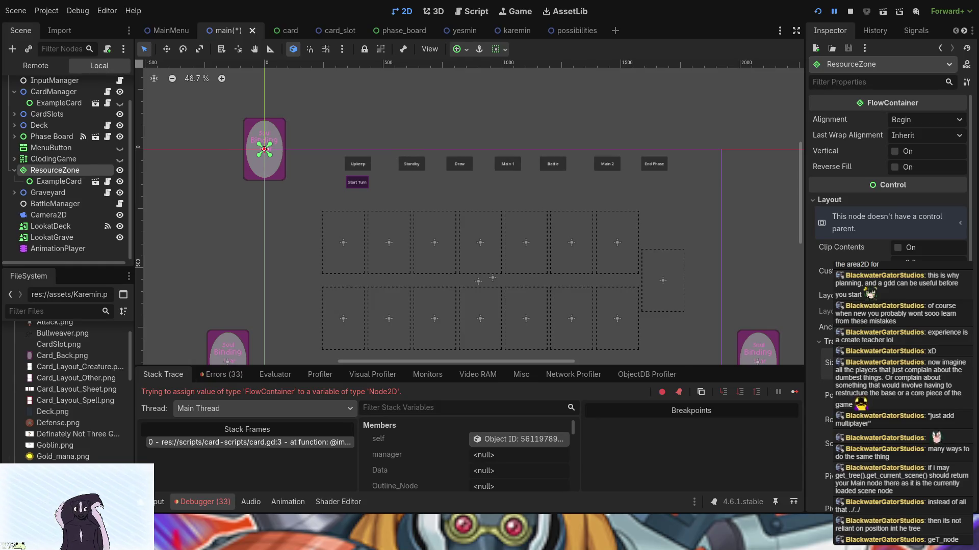
pyautogui.doubleClick(269, 149)
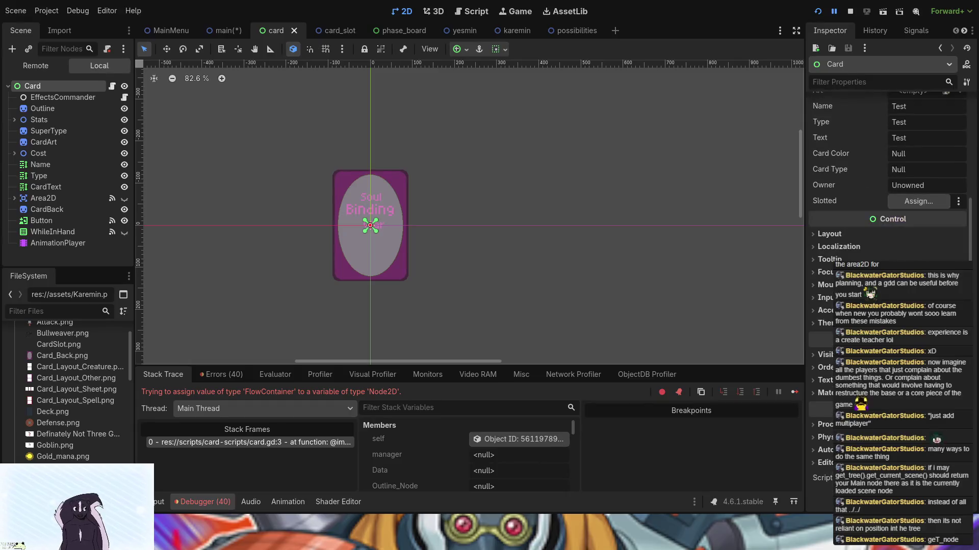
# Reveal the Card's Layout Transform values and drag the card art up-left of the scene origin
pyautogui.click(826, 234)
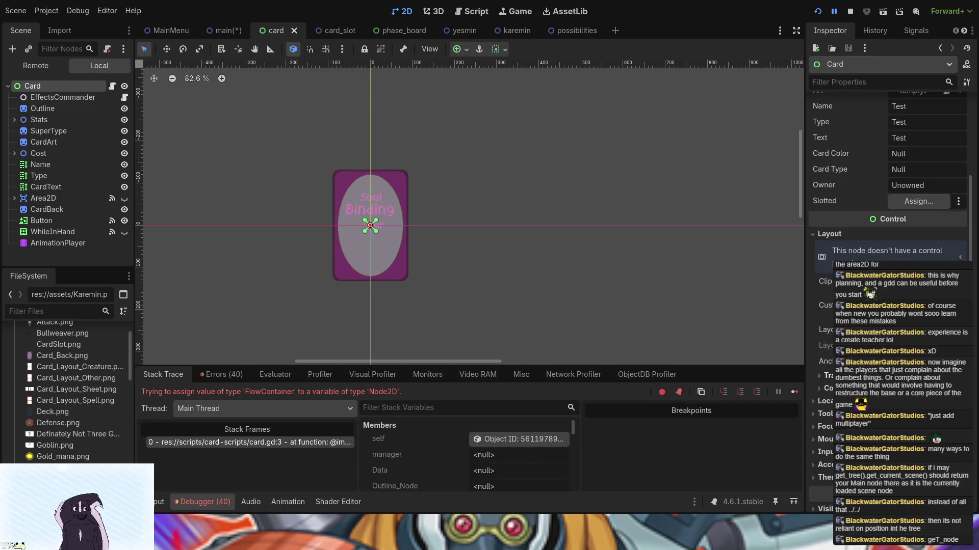
pyautogui.click(824, 376)
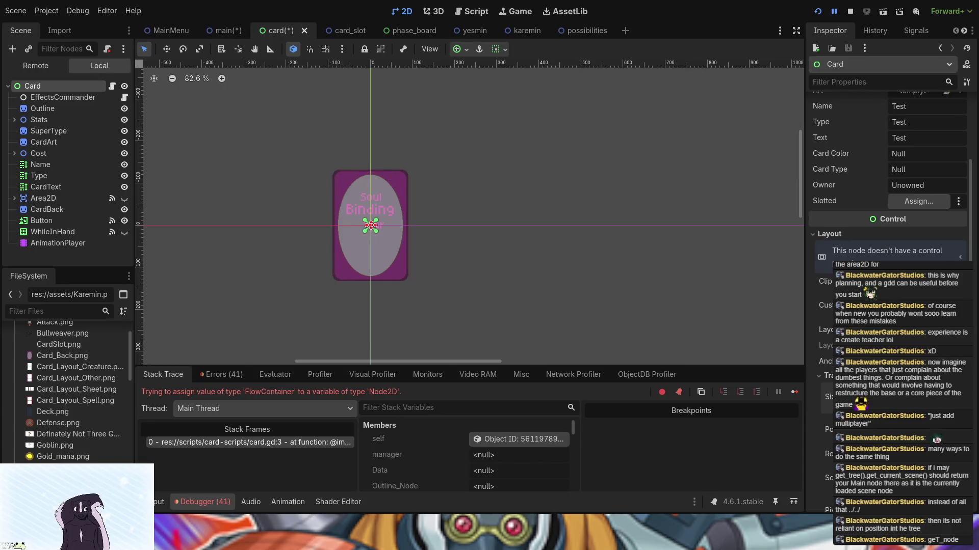
pyautogui.moveTo(366, 224); pyautogui.dragTo(329, 225)
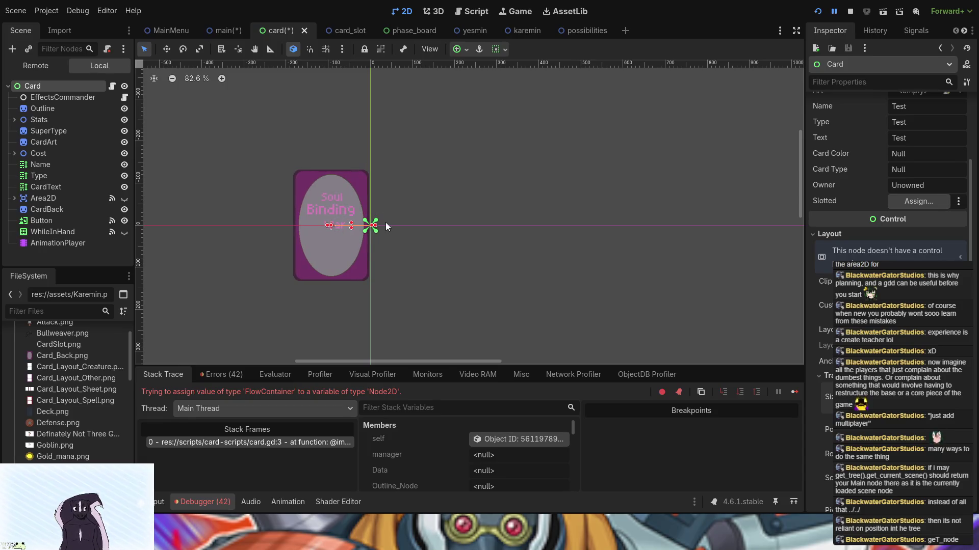
pyautogui.moveTo(376, 226)
pyautogui.mouseDown()
pyautogui.moveTo(400, 325)
pyautogui.moveTo(436, 359)
pyautogui.mouseUp()
pyautogui.moveTo(380, 258); pyautogui.dragTo(369, 193)
pyautogui.click(48, 101)
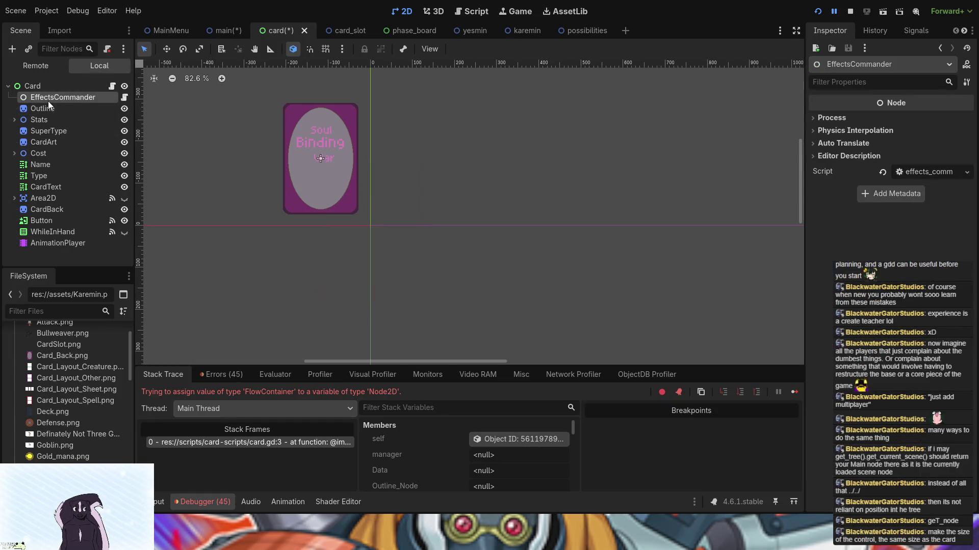
# Move all the Card's child nodes right and down on the canvas
pyautogui.keyDown('shift'); pyautogui.click(68, 247); pyautogui.keyUp('shift')
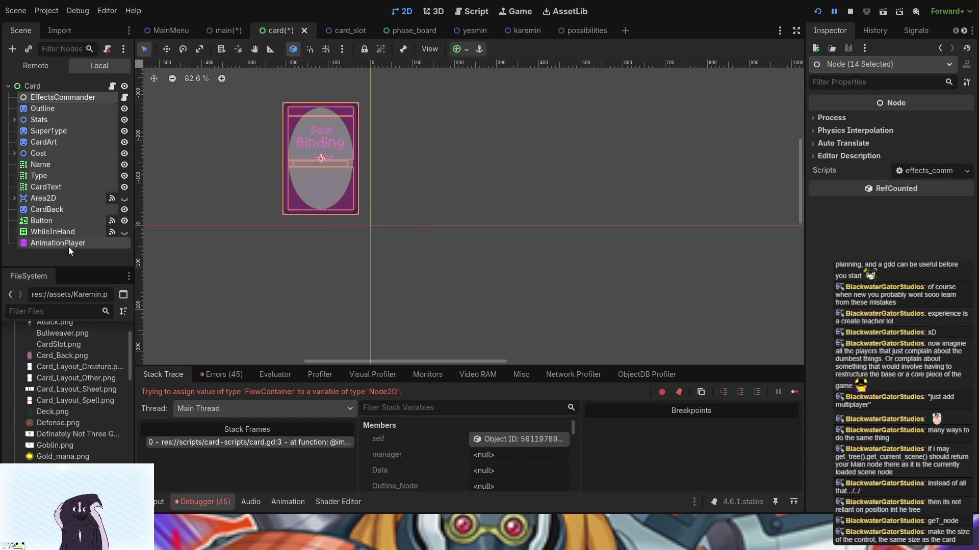
pyautogui.moveTo(310, 133)
pyautogui.mouseDown()
pyautogui.moveTo(339, 136)
pyautogui.moveTo(363, 200)
pyautogui.mouseUp()
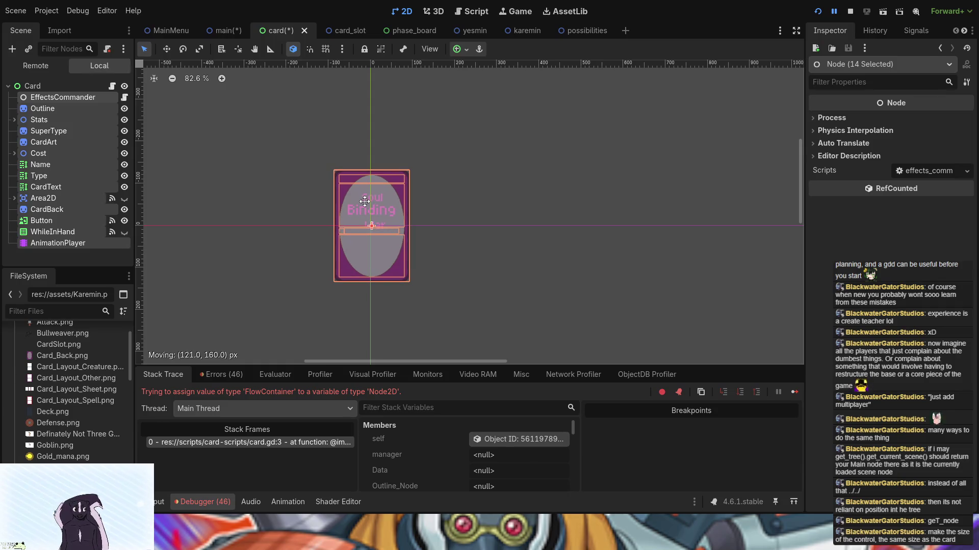
pyautogui.scroll(6, 399, 240)
pyautogui.moveTo(322, 167); pyautogui.dragTo(319, 163)
pyautogui.scroll(-5, 464, 207)
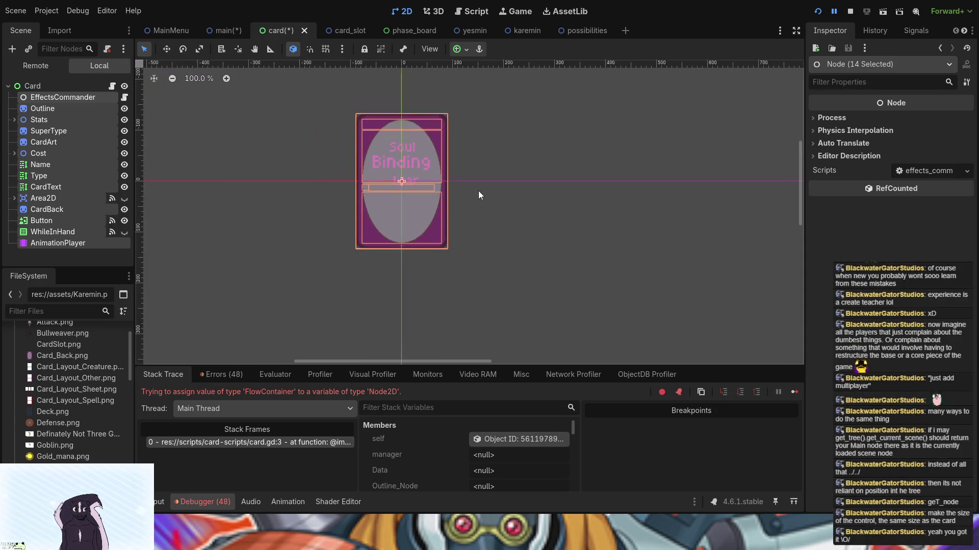
pyautogui.click(478, 191)
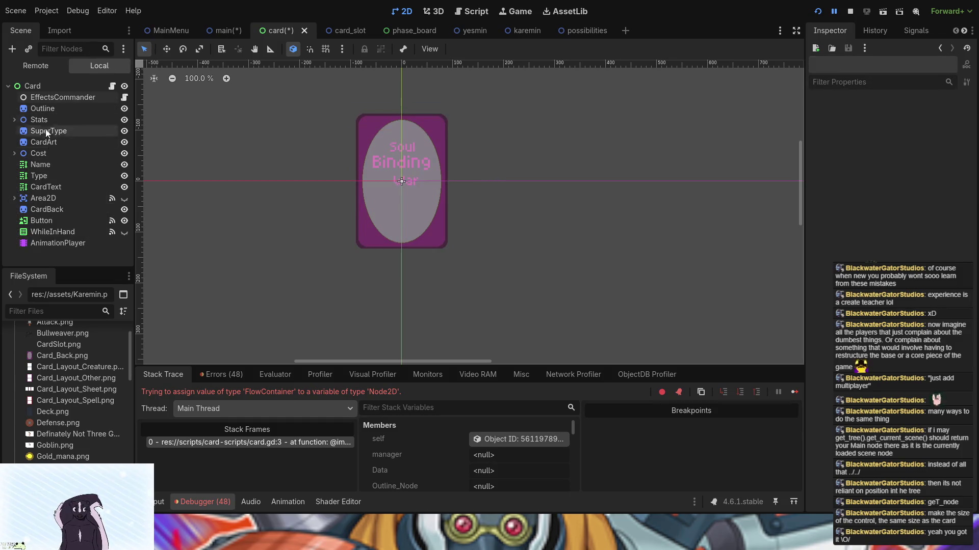
# Shrink the Card root's control rectangle from its top-left corner to the scene origin
pyautogui.click(50, 90)
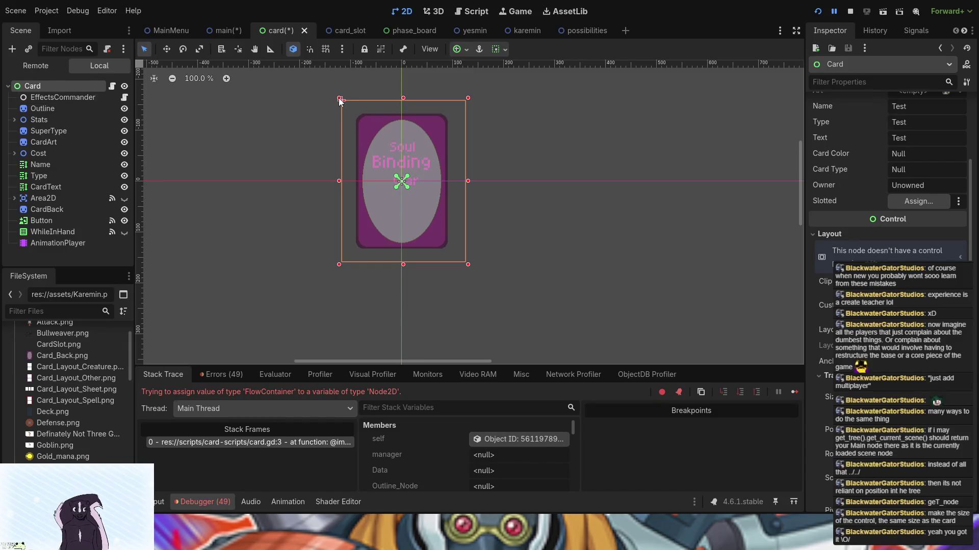
pyautogui.moveTo(340, 100)
pyautogui.mouseDown()
pyautogui.moveTo(374, 130)
pyautogui.moveTo(365, 115)
pyautogui.mouseUp()
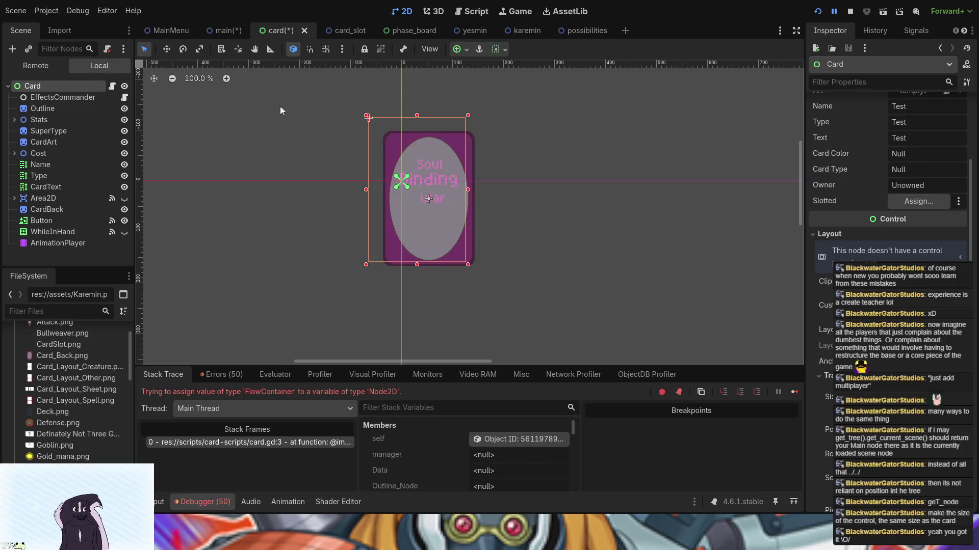
pyautogui.hotkey('ctrl', 'z')
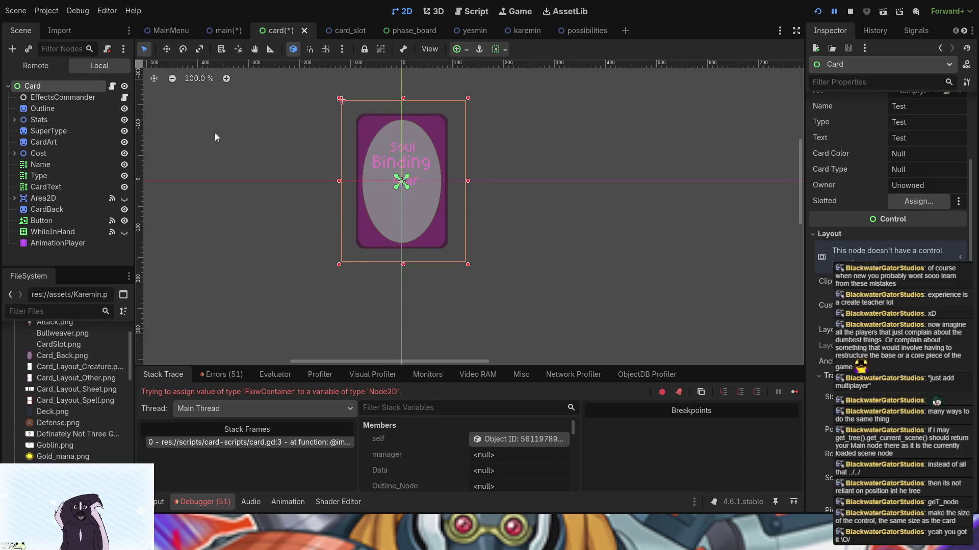
pyautogui.click(59, 97)
pyautogui.keyDown('shift'); pyautogui.click(44, 243); pyautogui.keyUp('shift')
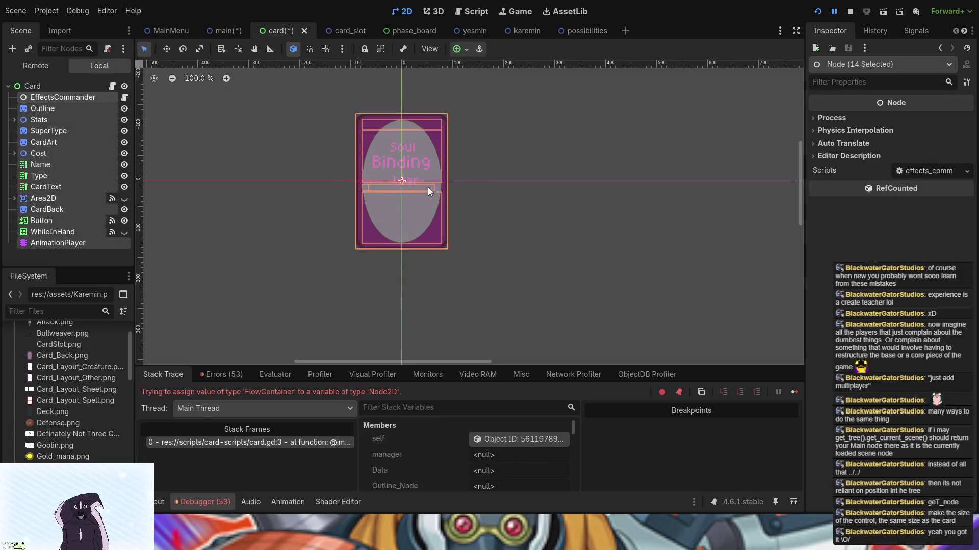
pyautogui.click(67, 90)
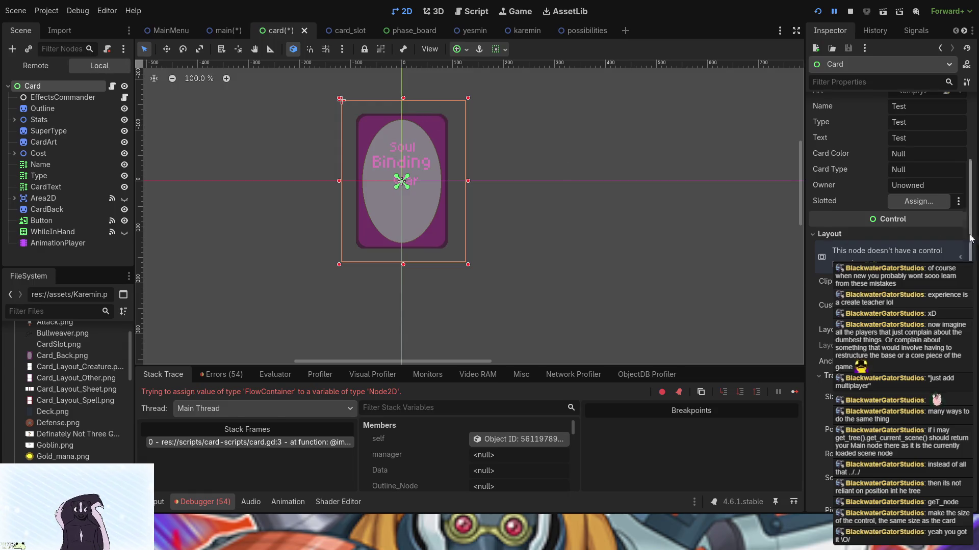
pyautogui.scroll(5, 976, 238)
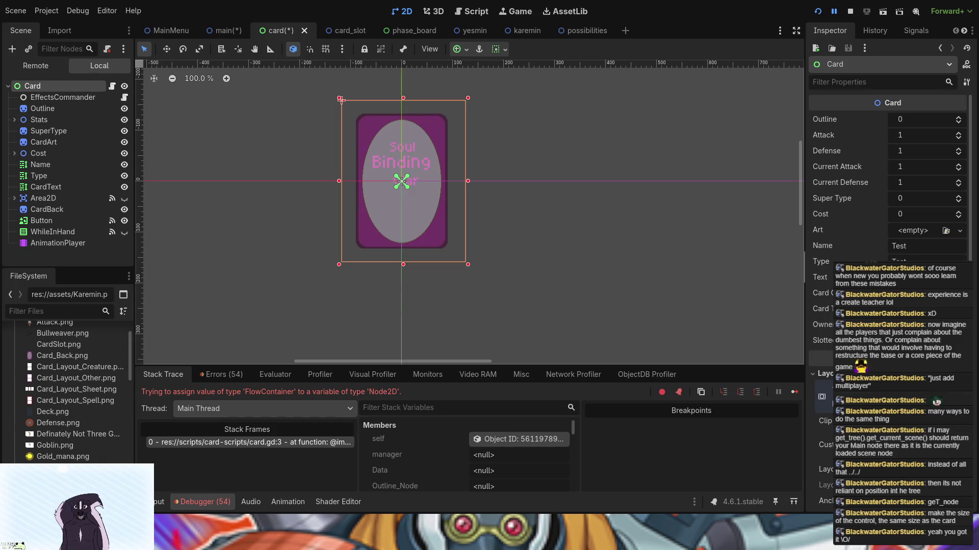
pyautogui.scroll(-5, 887, 255)
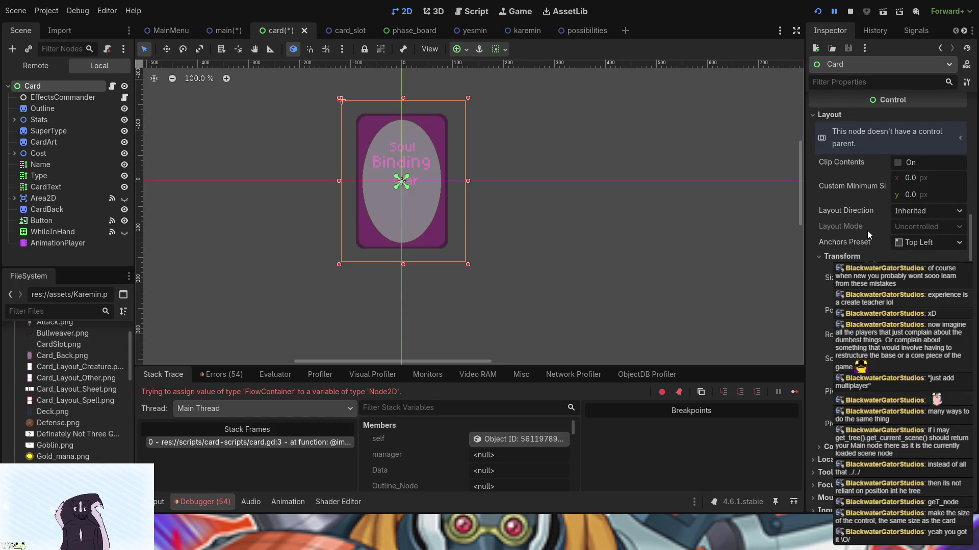
pyautogui.scroll(5, 867, 218)
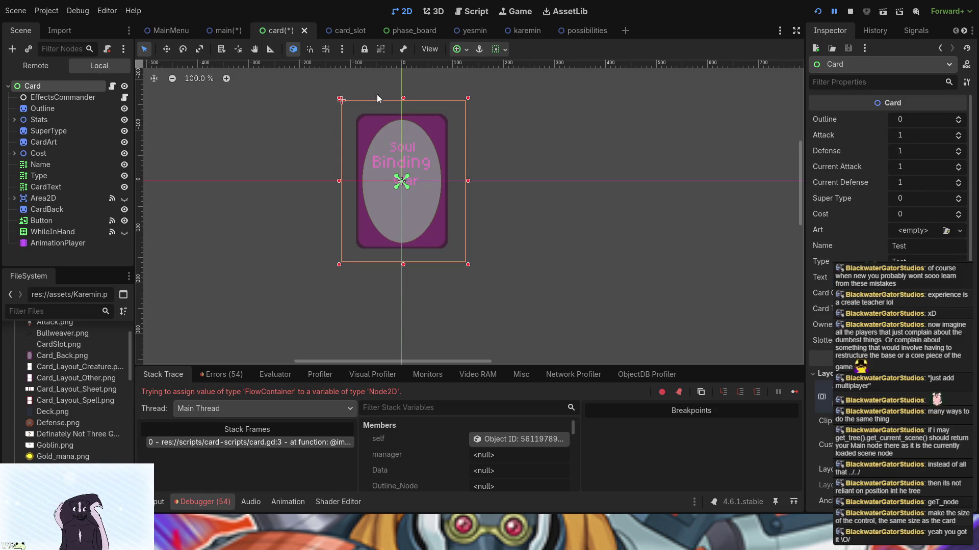
pyautogui.moveTo(340, 98)
pyautogui.mouseDown()
pyautogui.moveTo(380, 120)
pyautogui.moveTo(400, 180)
pyautogui.mouseUp()
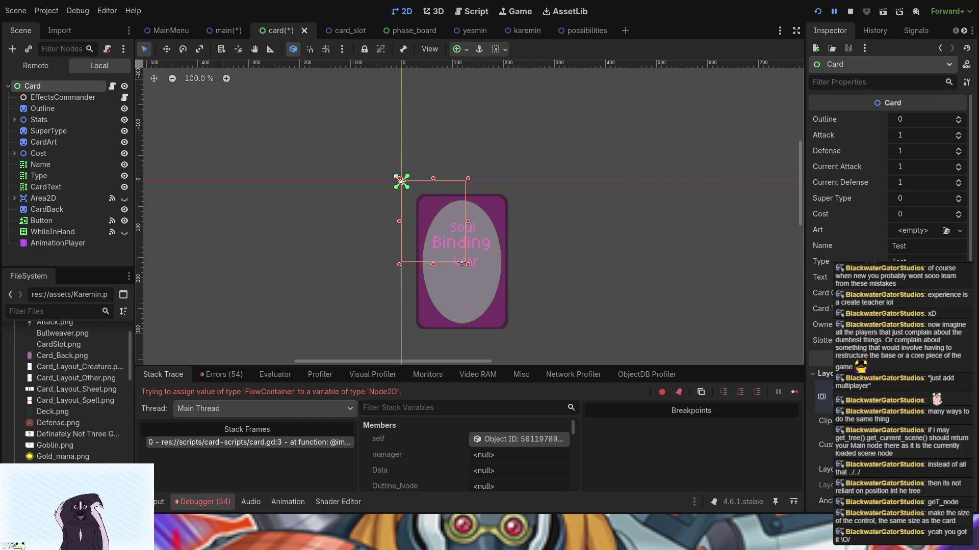
pyautogui.click(610, 224)
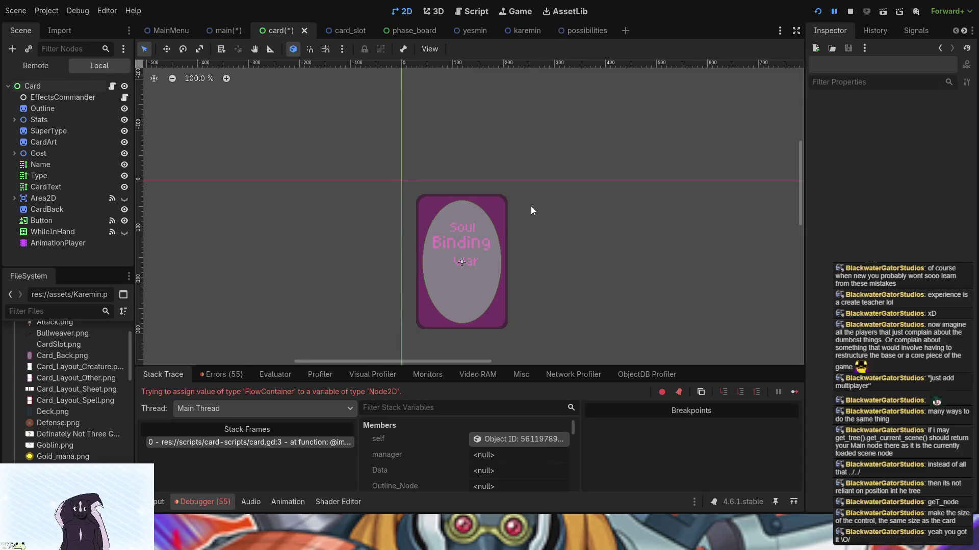
# Select EffectsCommander through AnimationPlayer and move the card parts up-left to the origin
pyautogui.scroll(5, 531, 207)
pyautogui.click(477, 225)
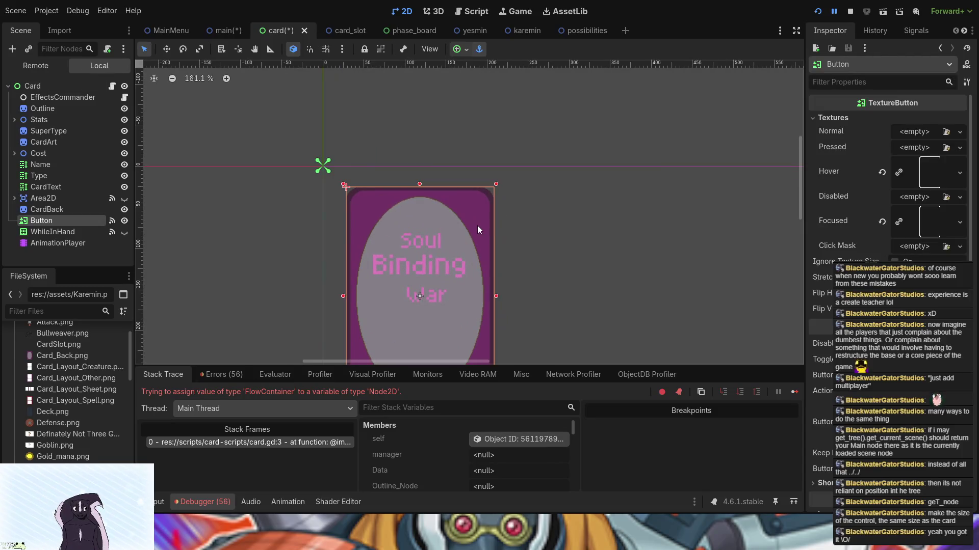
pyautogui.click(33, 99)
pyautogui.keyDown('shift'); pyautogui.click(53, 243); pyautogui.keyUp('shift')
pyautogui.moveTo(488, 271)
pyautogui.mouseDown()
pyautogui.moveTo(490, 254)
pyautogui.moveTo(475, 241)
pyautogui.moveTo(462, 249)
pyautogui.mouseUp()
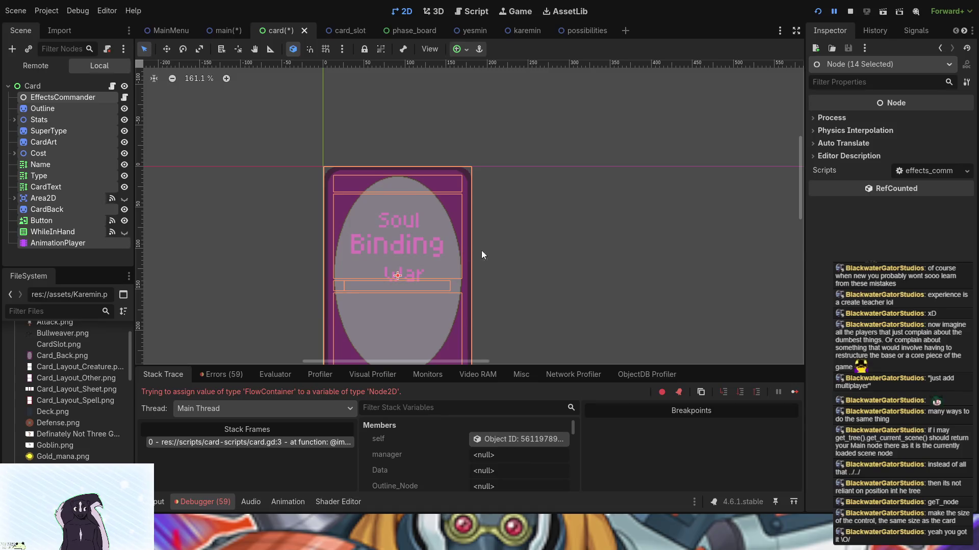
pyautogui.click(585, 258)
# Resize the Card rectangle from its bottom-right corner to fit the card art
pyautogui.click(27, 87)
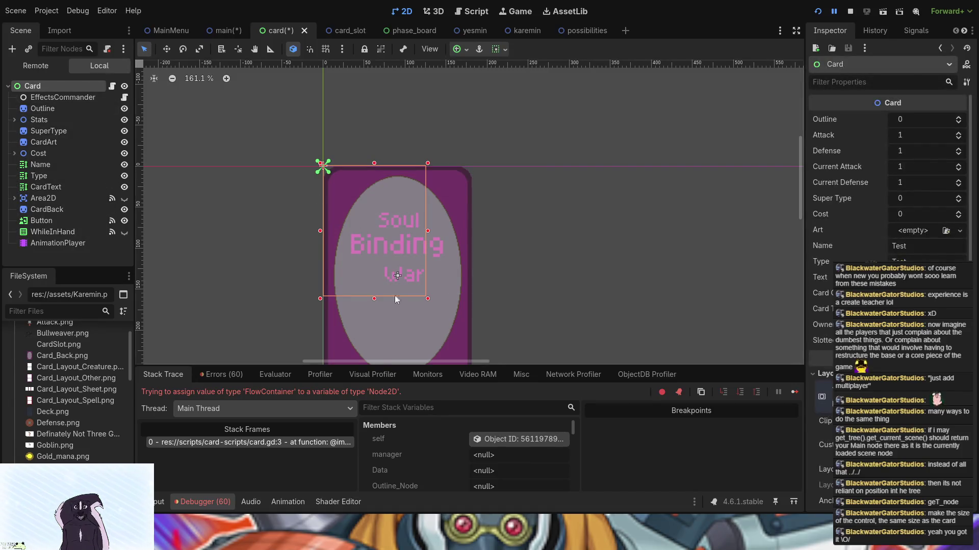
pyautogui.moveTo(427, 299); pyautogui.dragTo(457, 345)
pyautogui.scroll(-6, 515, 324)
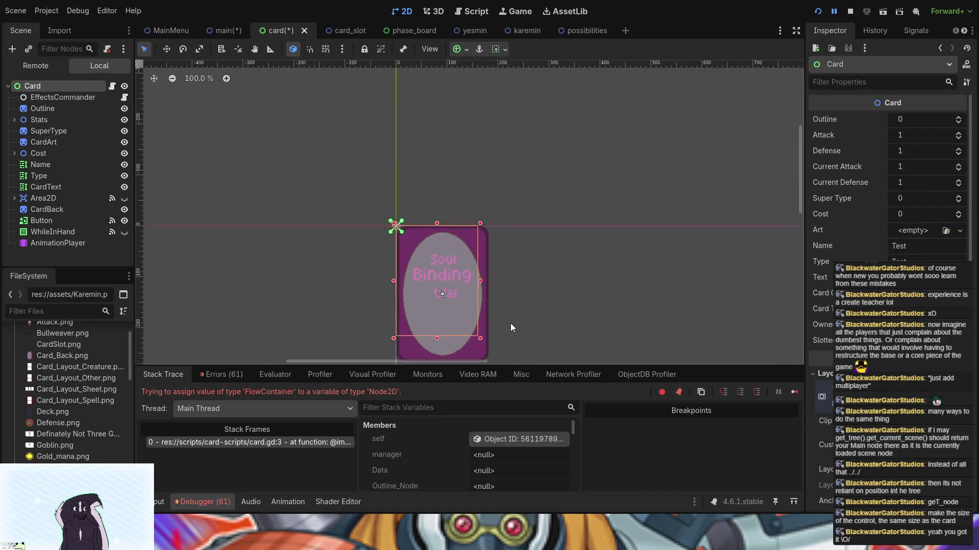
pyautogui.moveTo(437, 240); pyautogui.dragTo(449, 263)
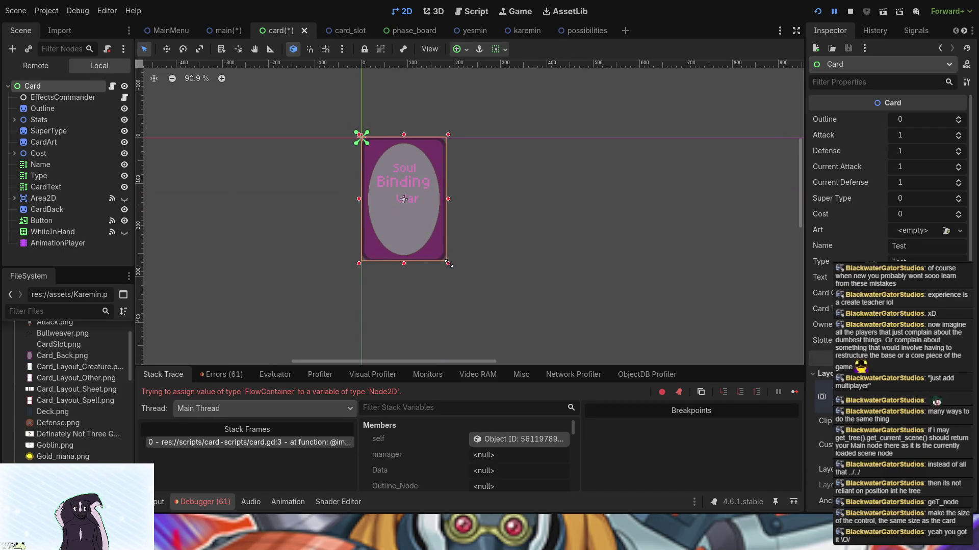
pyautogui.scroll(14, 457, 264)
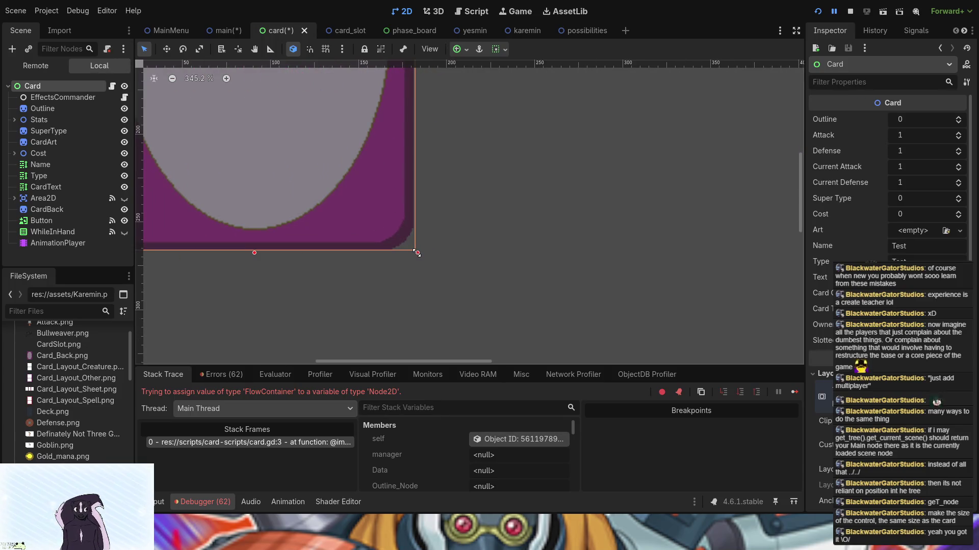
pyautogui.moveTo(417, 252); pyautogui.dragTo(415, 252)
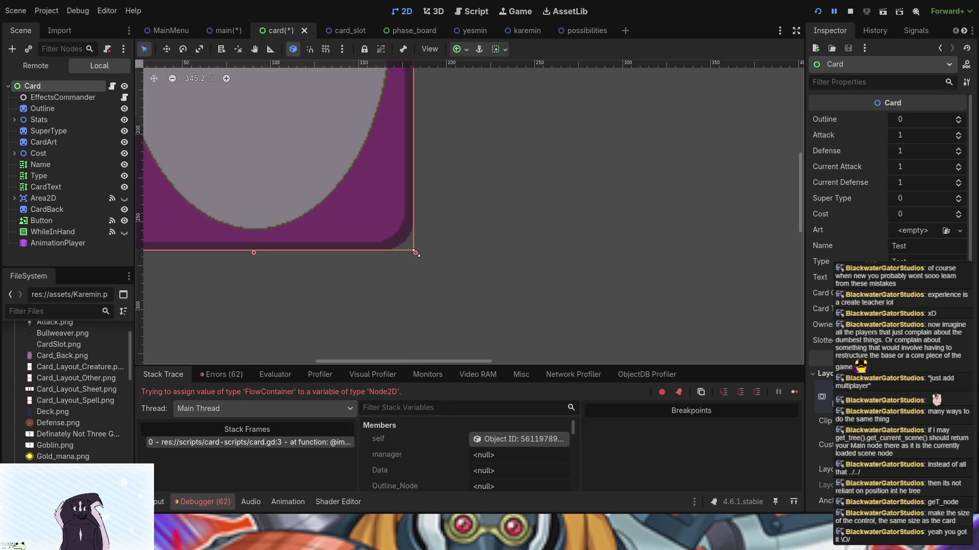
pyautogui.click(457, 249)
pyautogui.scroll(-10, 455, 246)
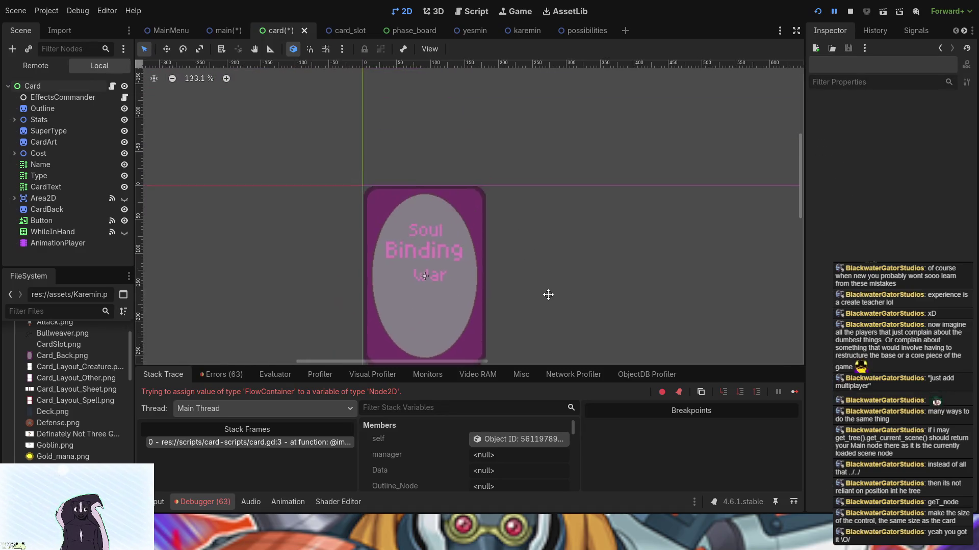
# Try moving the Button up-left over the card, undoing the first attempt
pyautogui.click(414, 280)
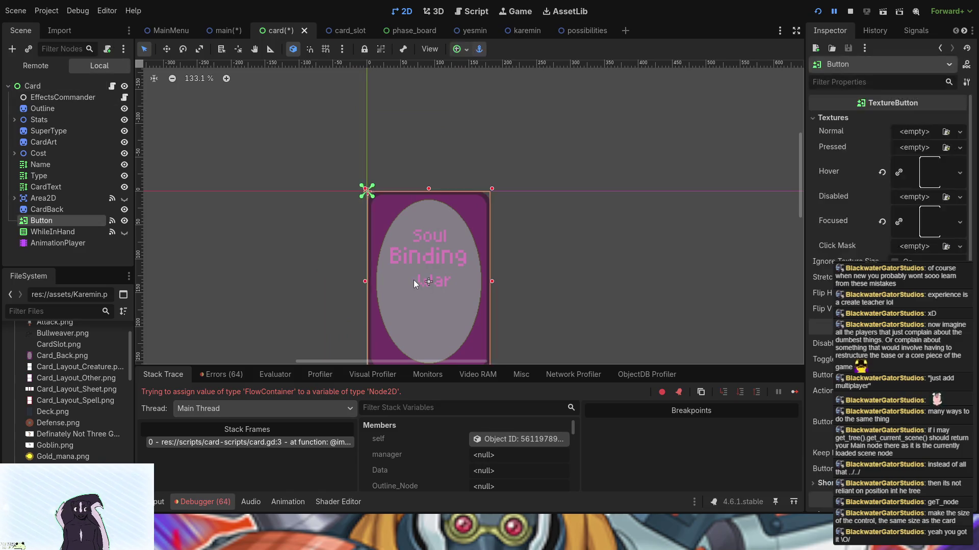
pyautogui.moveTo(433, 307); pyautogui.dragTo(393, 234)
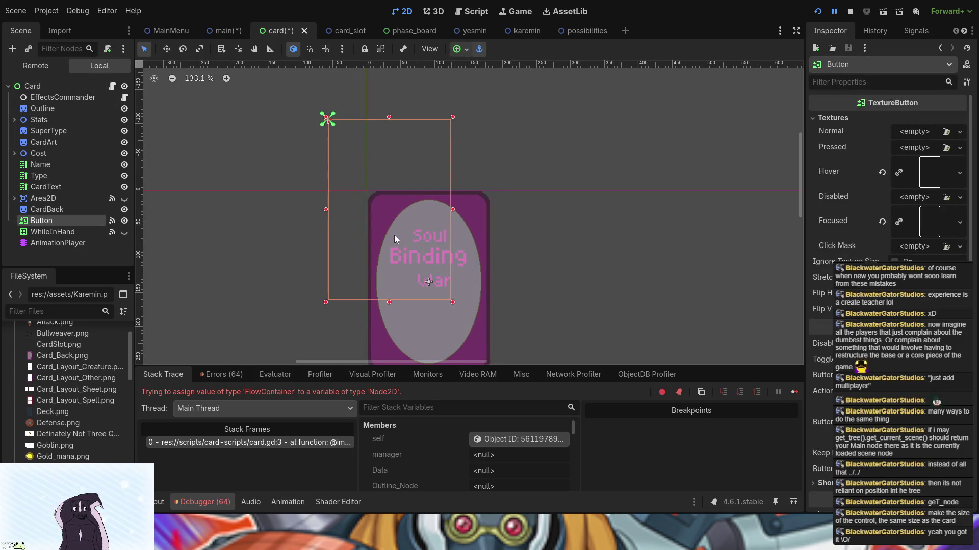
pyautogui.hotkey('ctrl', 'z')
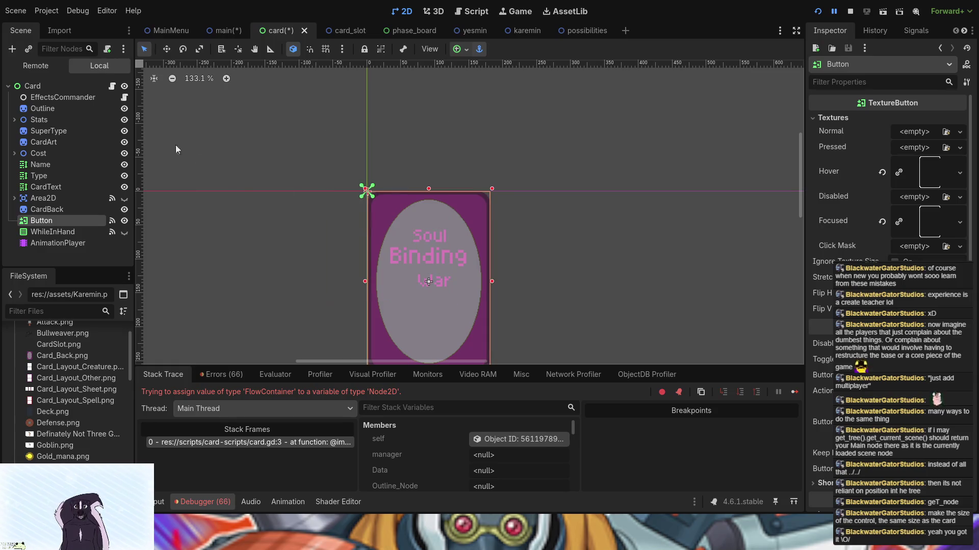
pyautogui.click(54, 91)
pyautogui.moveTo(474, 271); pyautogui.dragTo(460, 238)
# Centre all card parts, including EffectsCommander and Area2D, on the origin and save the scene
pyautogui.moveTo(283, 154)
pyautogui.mouseDown()
pyautogui.moveTo(597, 414)
pyautogui.moveTo(527, 350)
pyautogui.mouseUp()
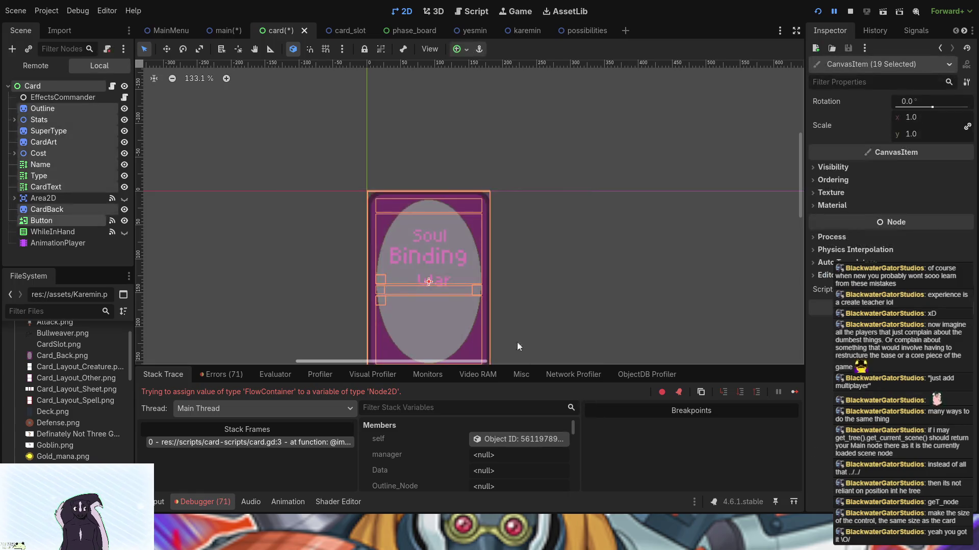
pyautogui.keyDown('ctrl'); pyautogui.click(77, 97); pyautogui.keyUp('ctrl')
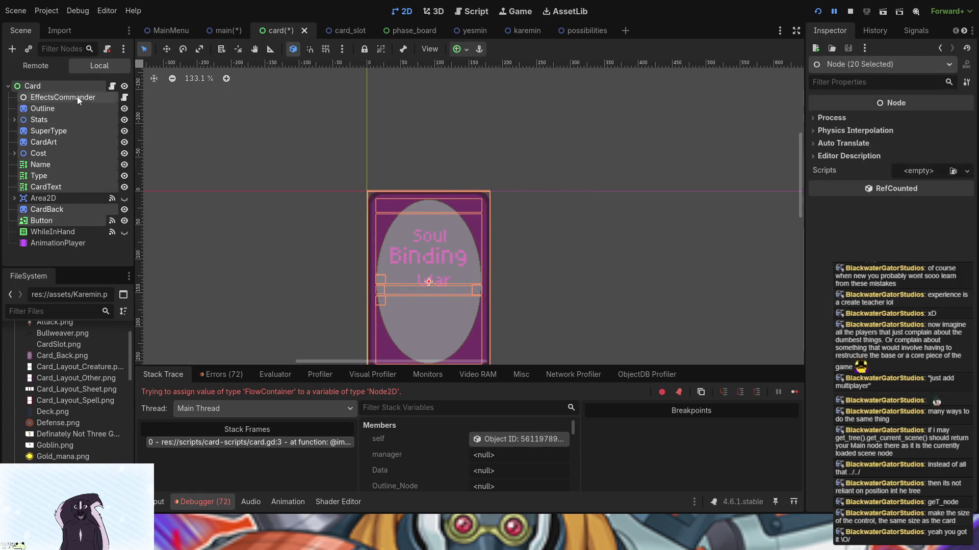
pyautogui.keyDown('ctrl'); pyautogui.click(74, 200); pyautogui.keyUp('ctrl')
pyautogui.moveTo(448, 261)
pyautogui.mouseDown()
pyautogui.moveTo(417, 183)
pyautogui.moveTo(388, 171)
pyautogui.mouseUp()
pyautogui.scroll(9, 451, 249)
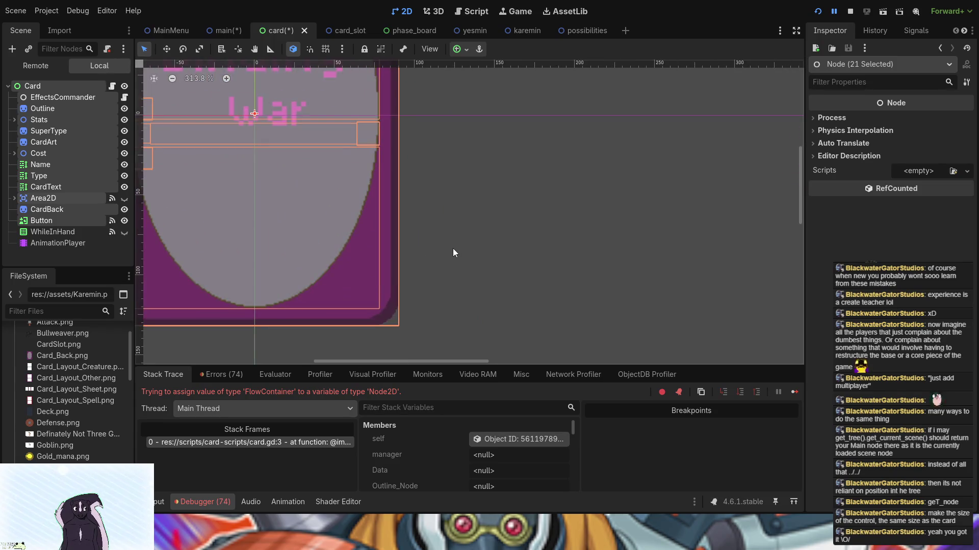
pyautogui.moveTo(301, 176); pyautogui.dragTo(299, 174)
pyautogui.click(471, 198)
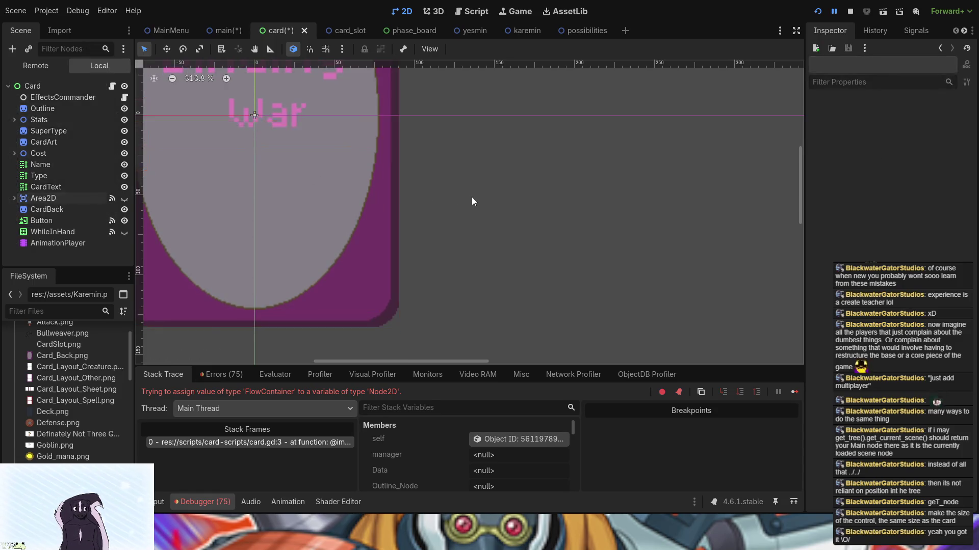
pyautogui.scroll(-12, 471, 199)
pyautogui.scroll(-1, 472, 198)
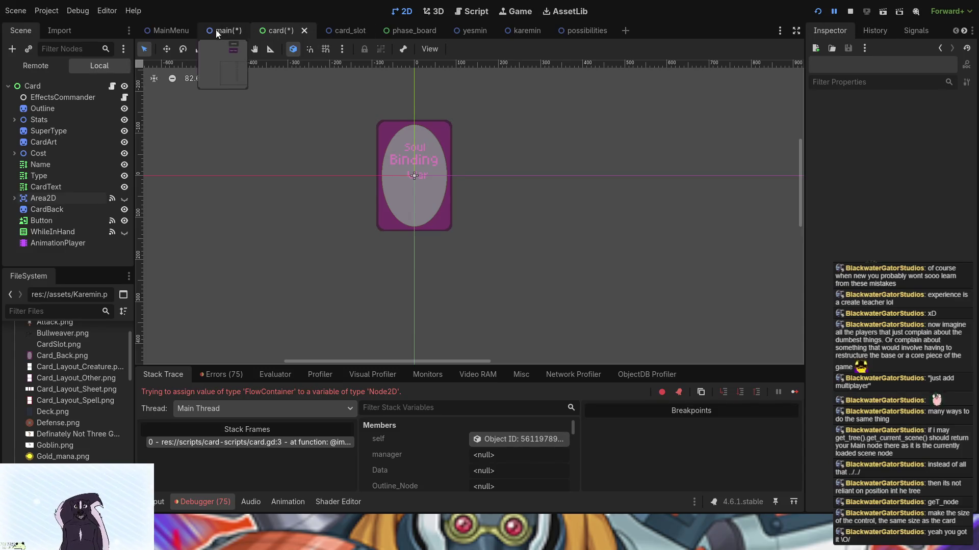
pyautogui.hotkey('ctrl', 's')
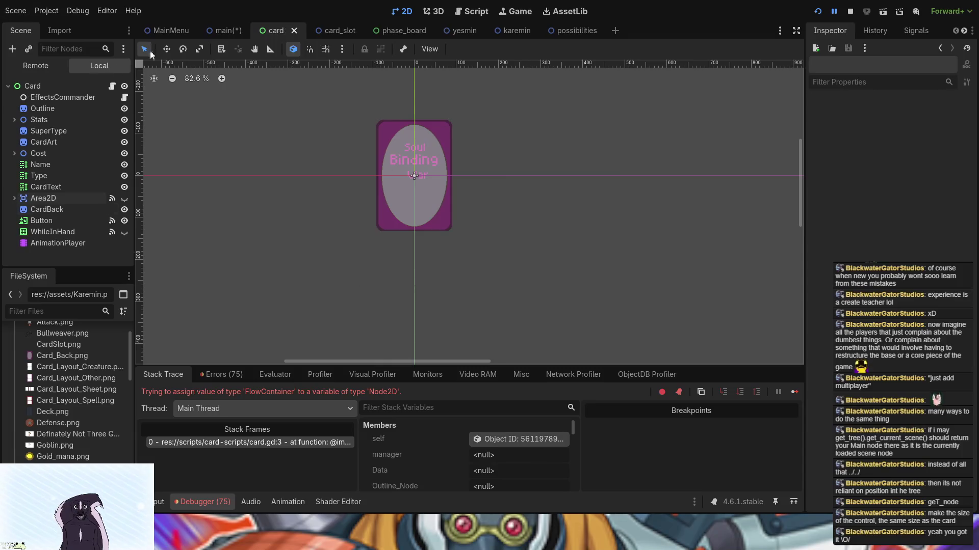
# Instance card.tscn under ResourceZone in the main scene and open the Card's card.gd script
pyautogui.click(224, 30)
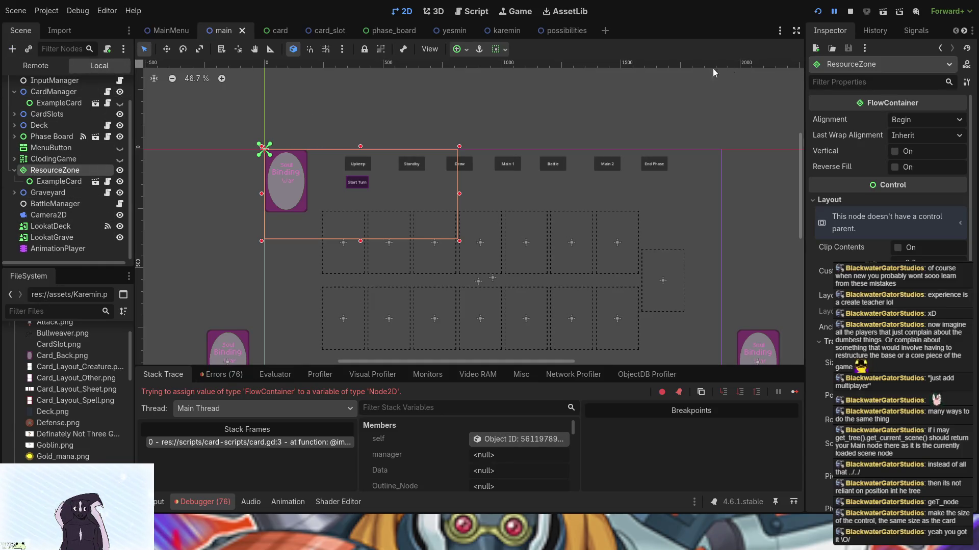
pyautogui.click(372, 148)
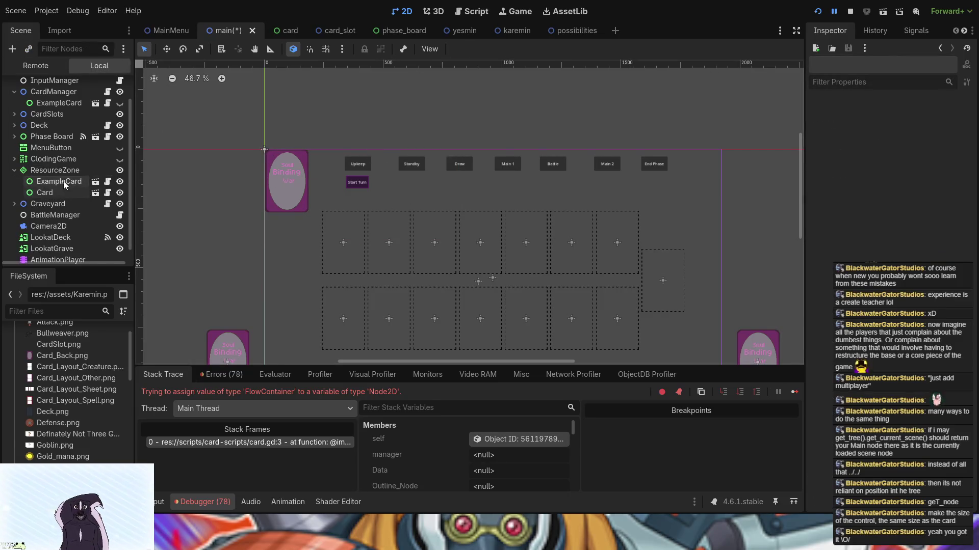
pyautogui.click(57, 170)
pyautogui.click(76, 193)
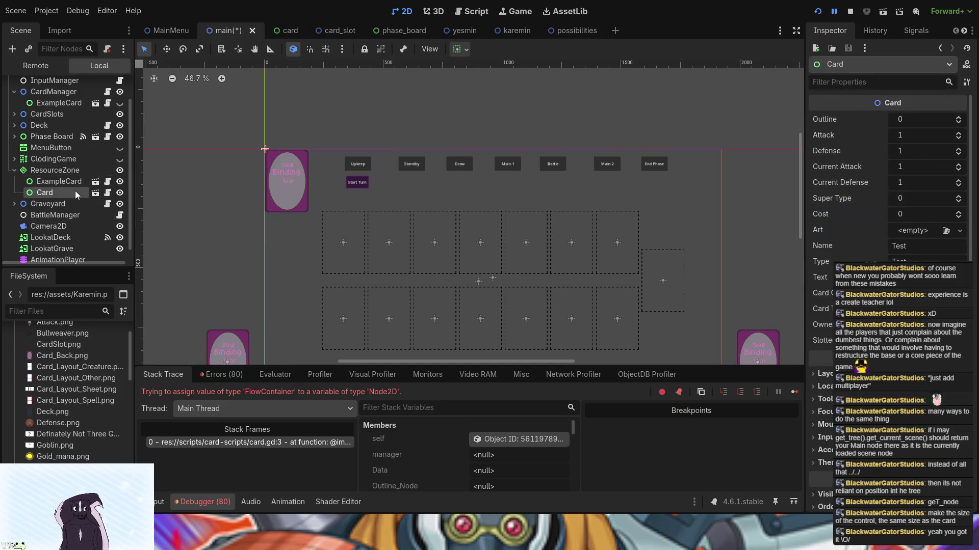
pyautogui.click(285, 189)
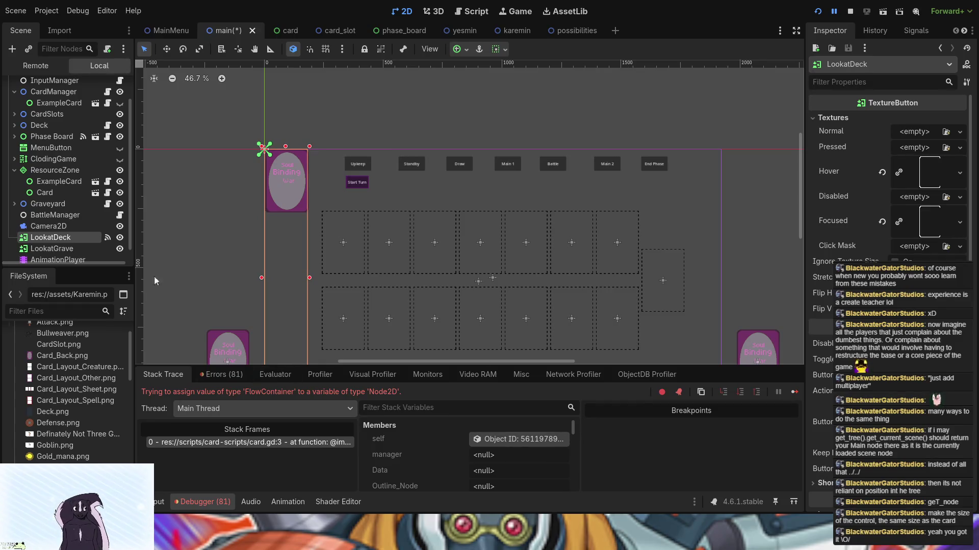
pyautogui.click(70, 193)
pyautogui.click(107, 192)
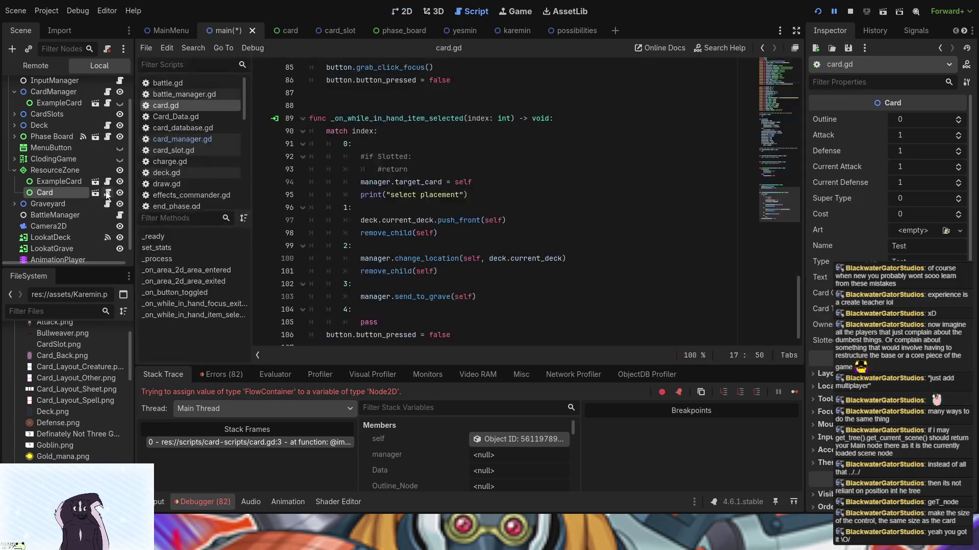
# Show ResourceZone on the 2D canvas, then save the main scene and test-run the game
pyautogui.click(60, 184)
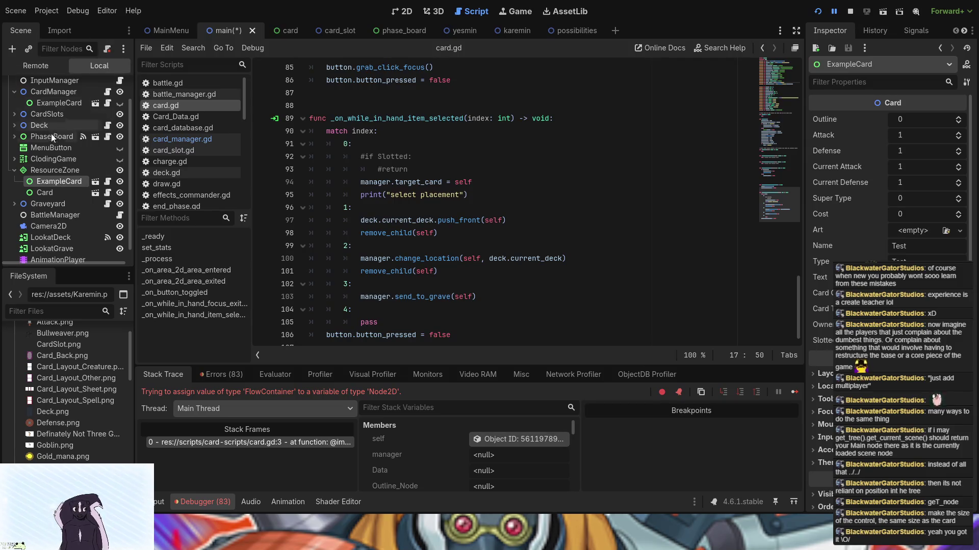
pyautogui.click(94, 170)
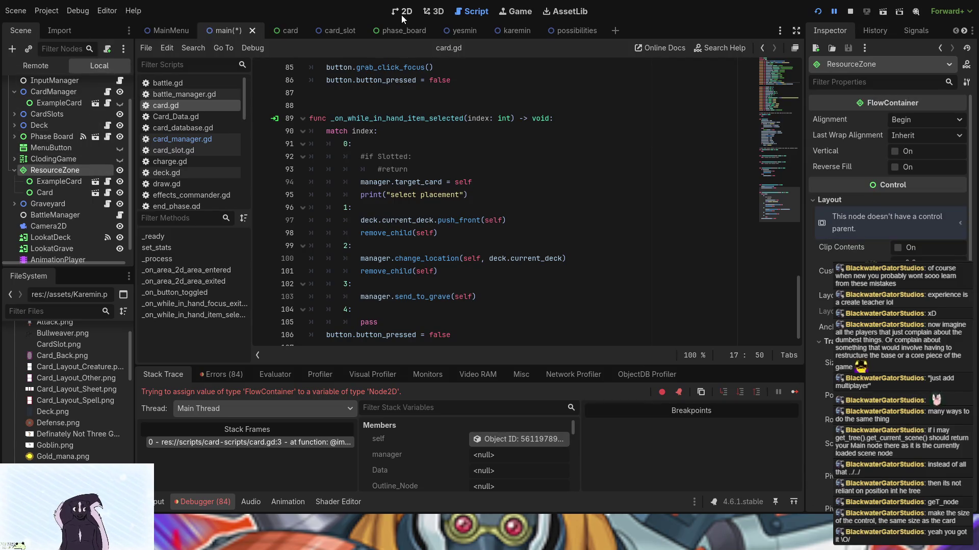
pyautogui.click(402, 14)
pyautogui.scroll(3, 287, 183)
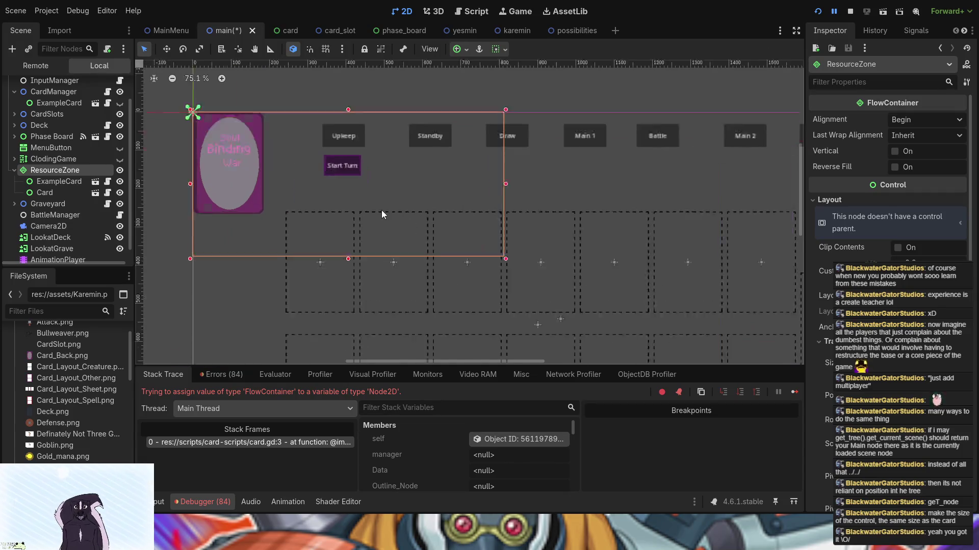
pyautogui.hscroll(1, 677, 271)
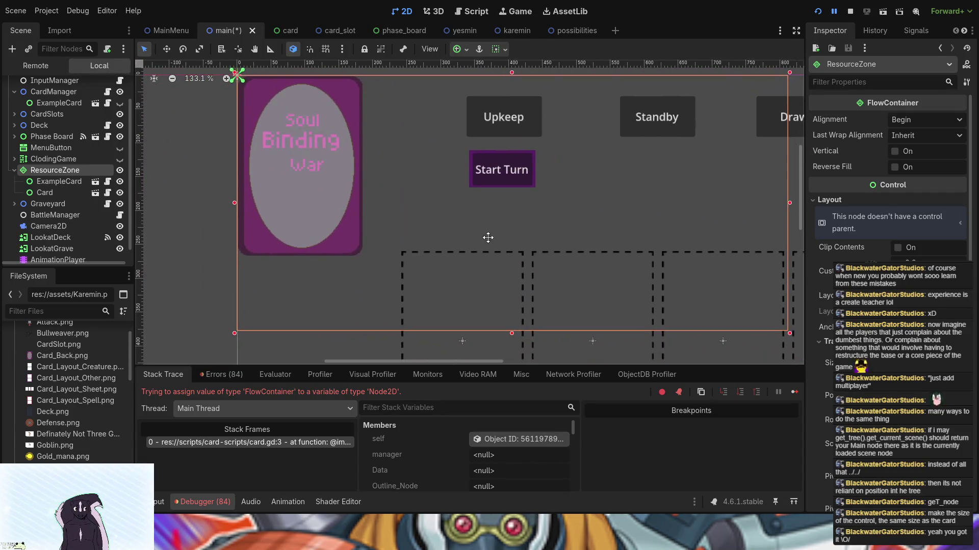
pyautogui.scroll(-4, 488, 237)
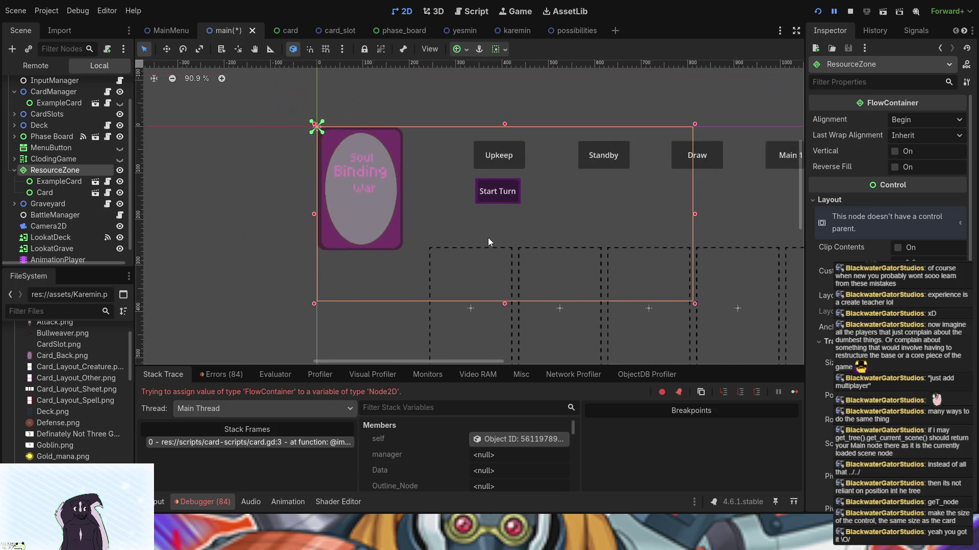
pyautogui.click(817, 13)
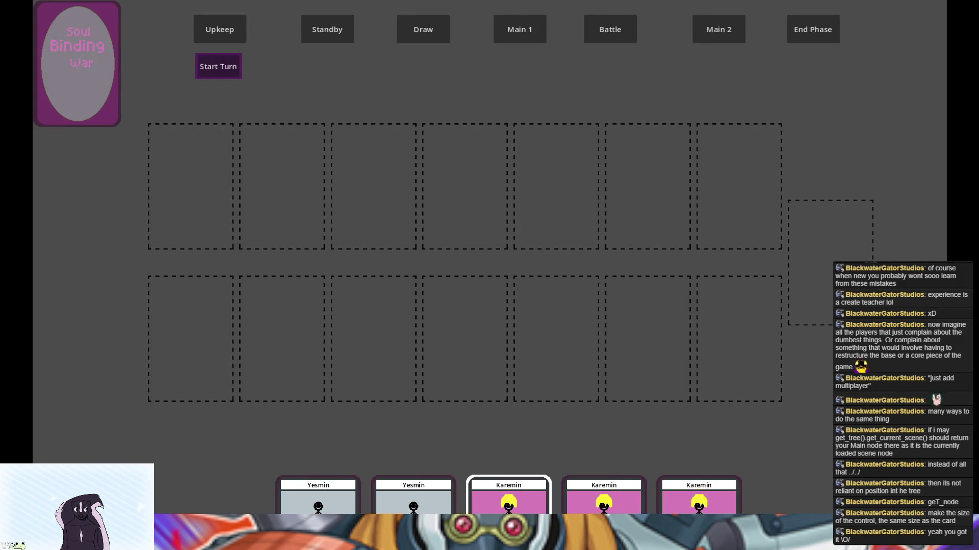
pyautogui.hotkey('alt', 'F4')
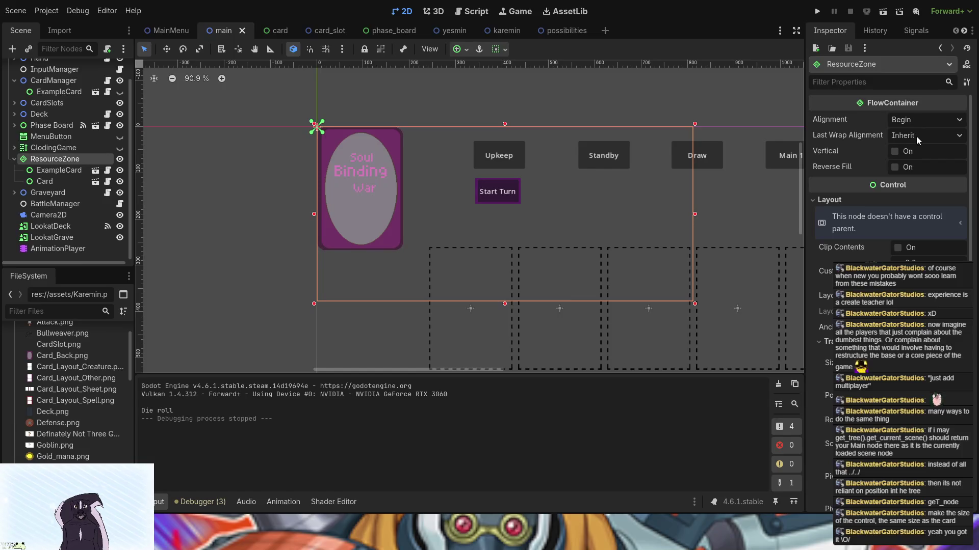
pyautogui.click(913, 192)
pyautogui.click(878, 136)
pyautogui.click(911, 118)
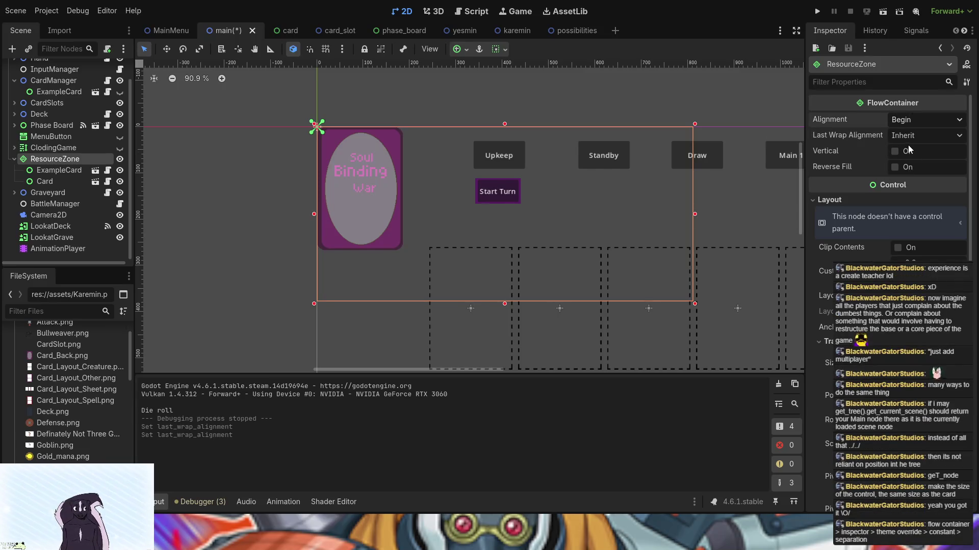
pyautogui.click(909, 149)
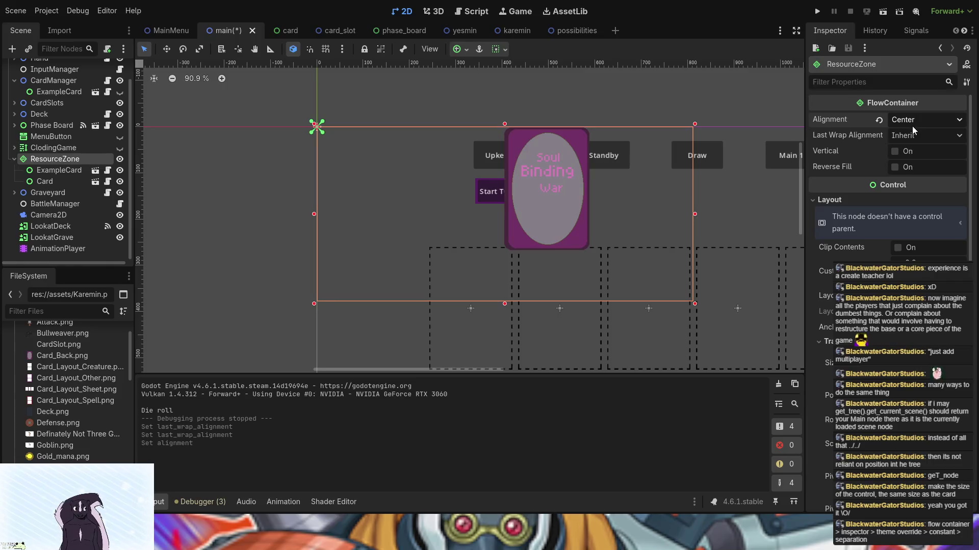
pyautogui.click(879, 120)
pyautogui.click(895, 152)
pyautogui.click(895, 152)
pyautogui.click(895, 167)
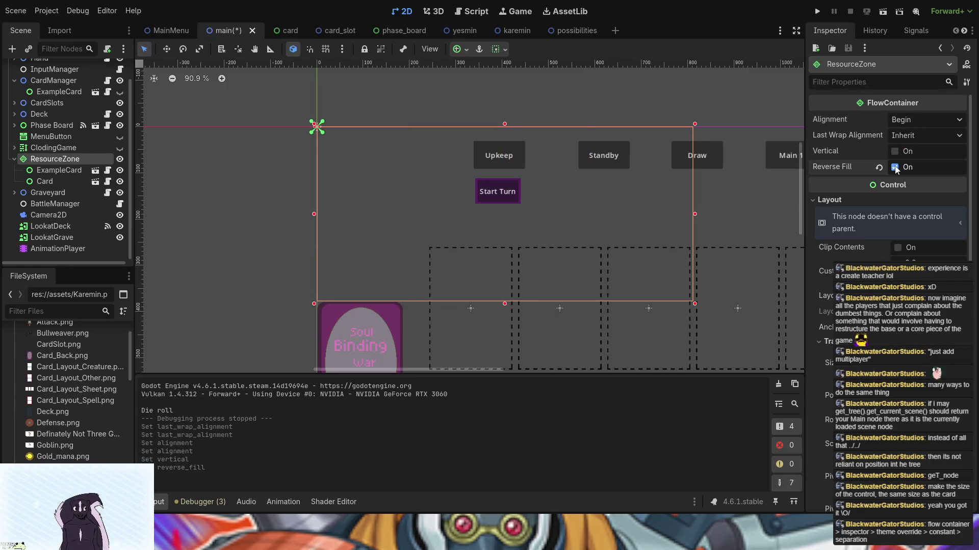
pyautogui.click(895, 167)
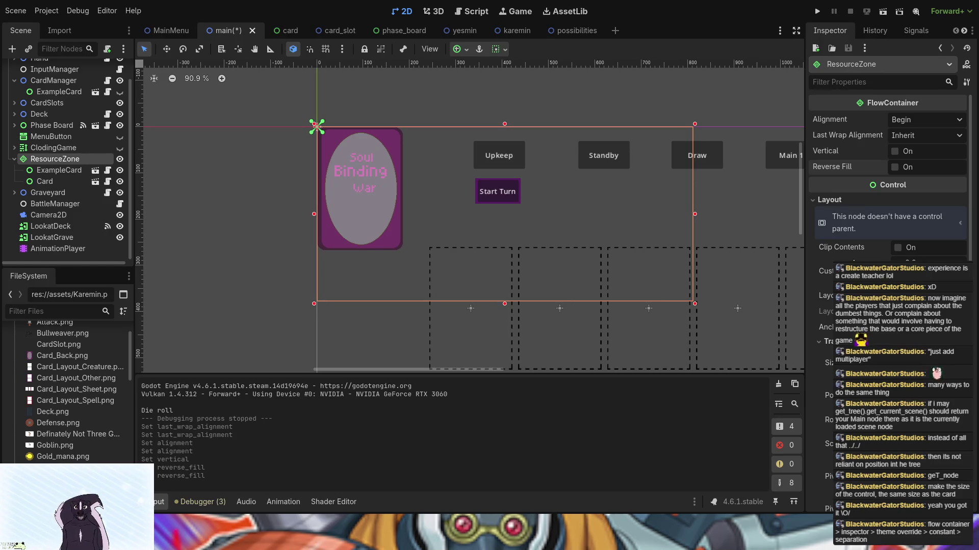
# Collapse Layout and enable ResourceZone's V Separation and H Separation theme constant overrides
pyautogui.click(816, 199)
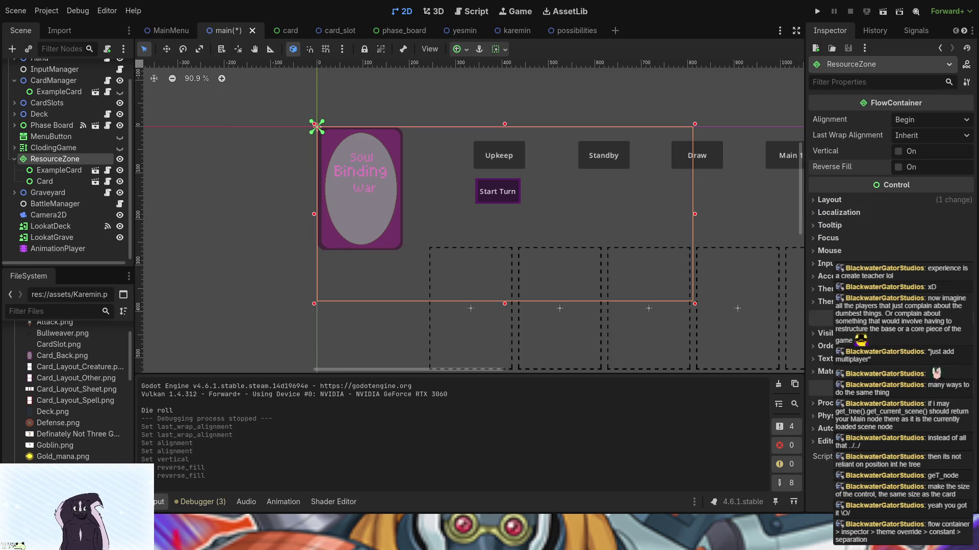
pyautogui.scroll(-1, 890, 179)
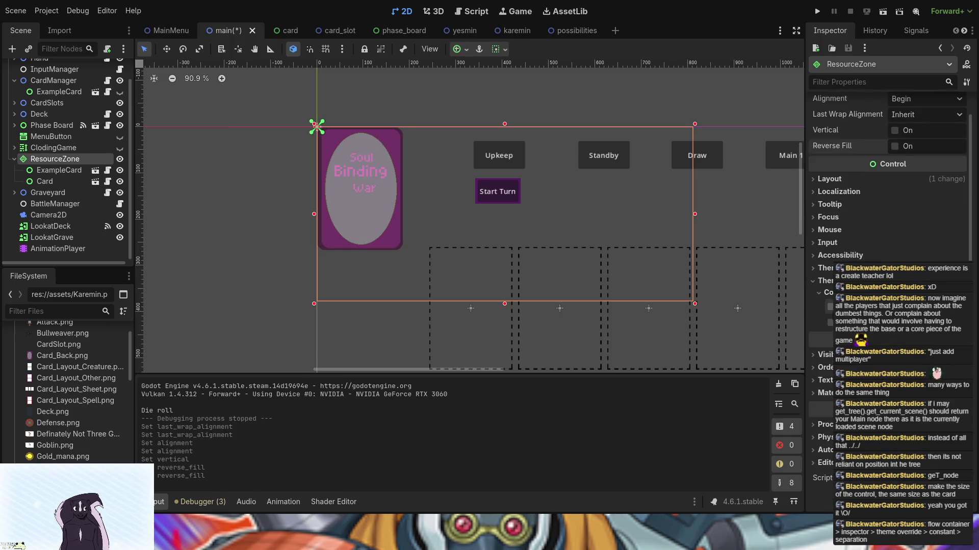
pyautogui.click(830, 323)
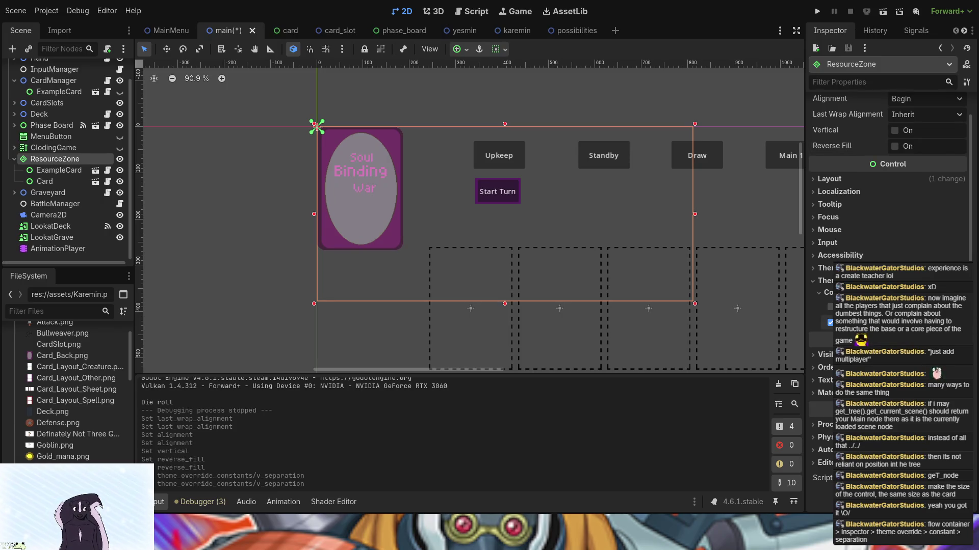
pyautogui.click(830, 306)
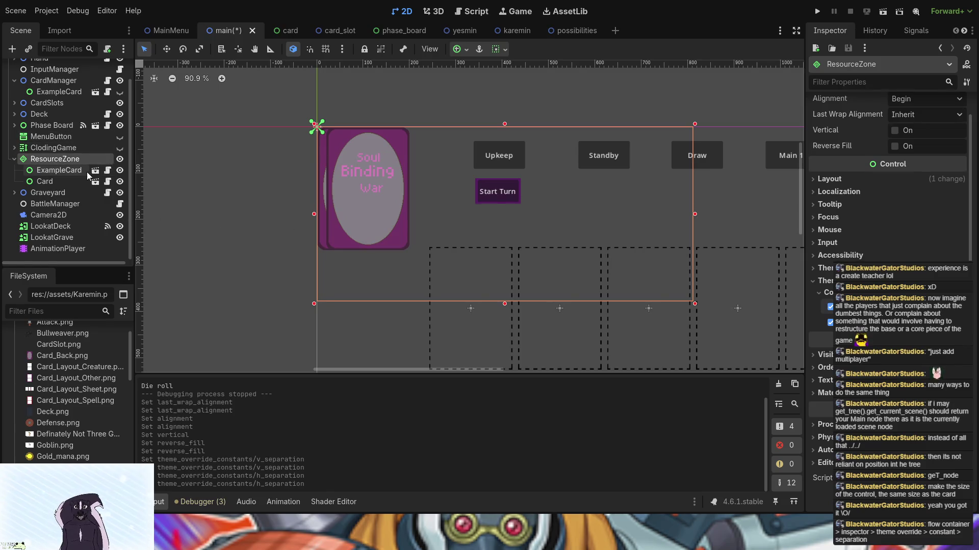
pyautogui.click(107, 171)
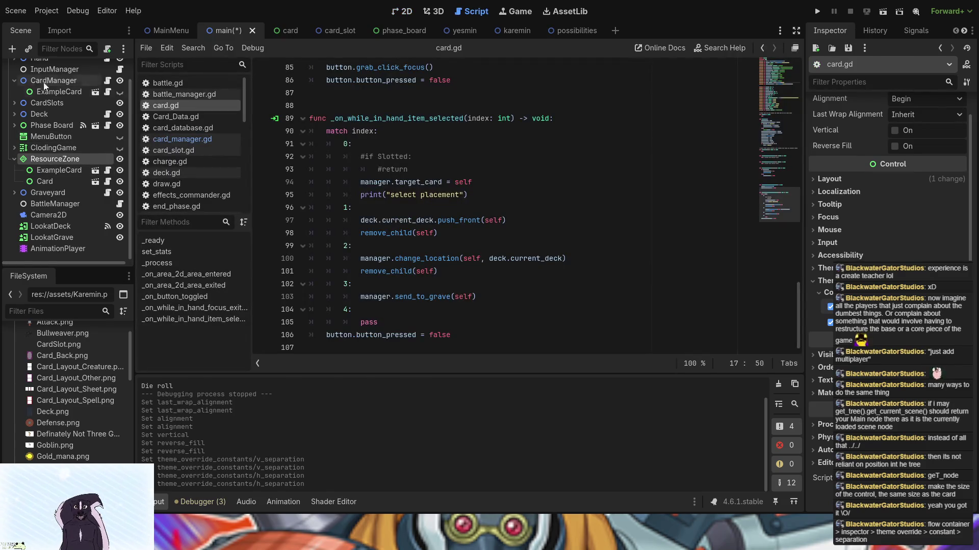
pyautogui.click(44, 171)
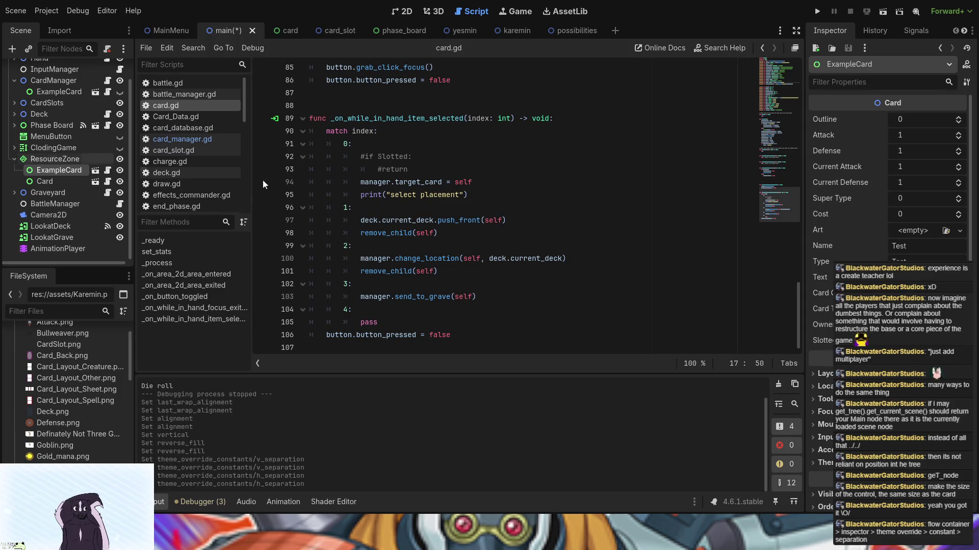
pyautogui.scroll(-5, 887, 204)
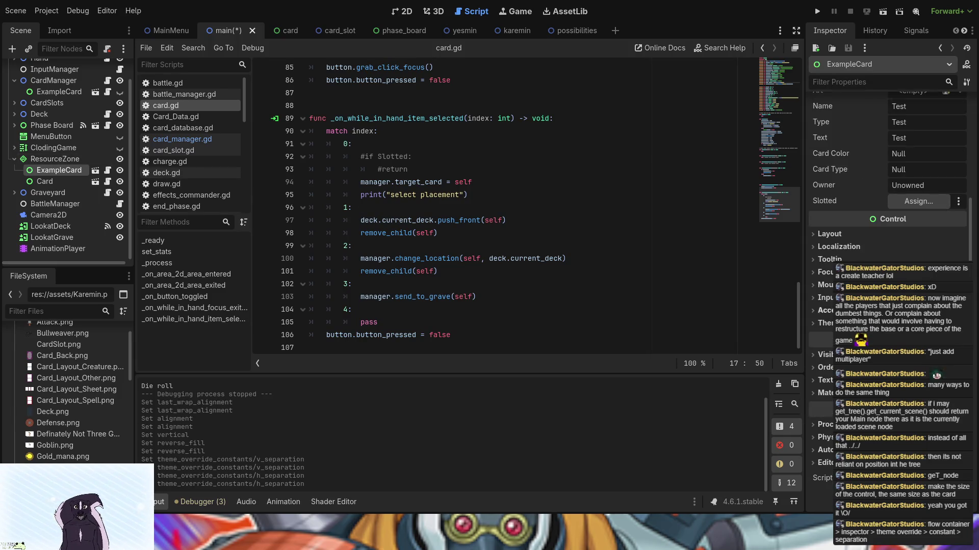
pyautogui.click(828, 234)
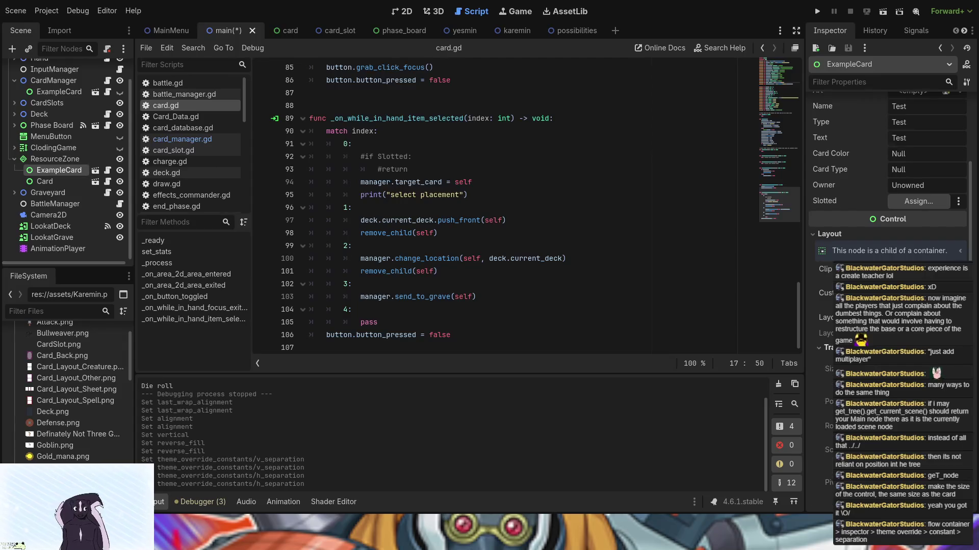
pyautogui.click(826, 234)
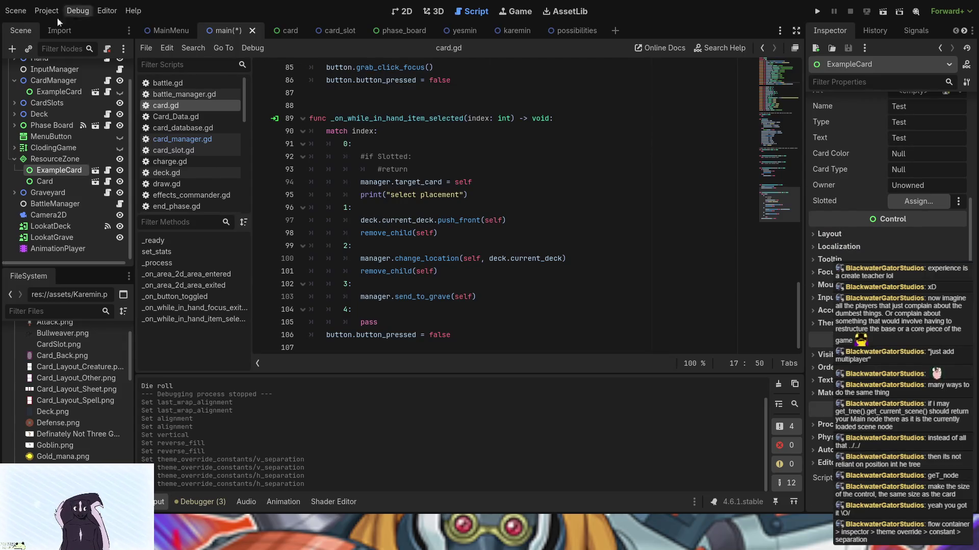
pyautogui.click(289, 29)
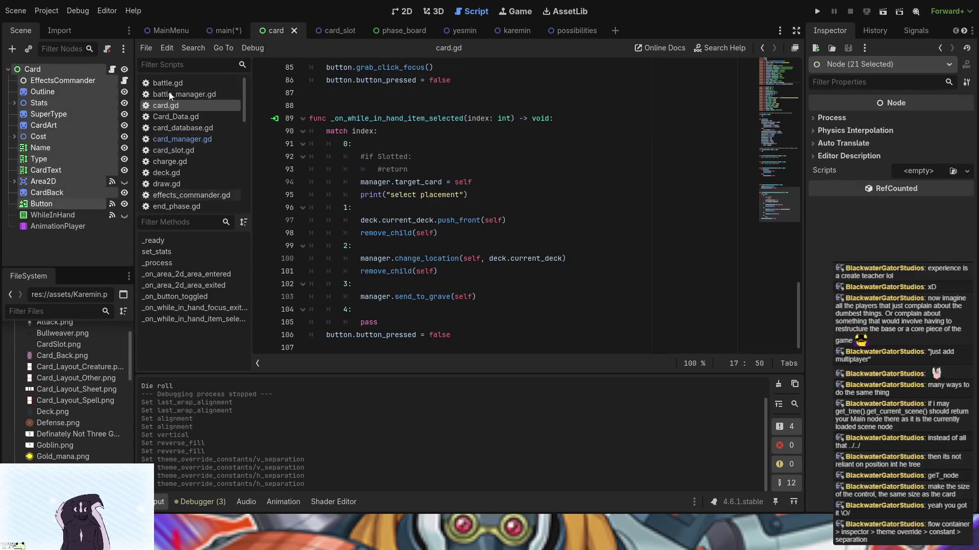
pyautogui.click(50, 66)
pyautogui.scroll(-5, 922, 256)
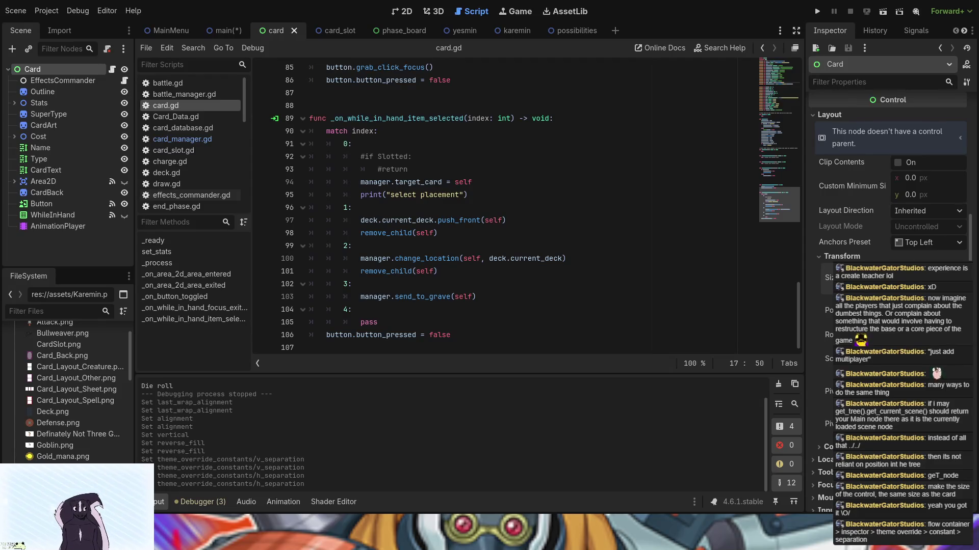
pyautogui.click(813, 460)
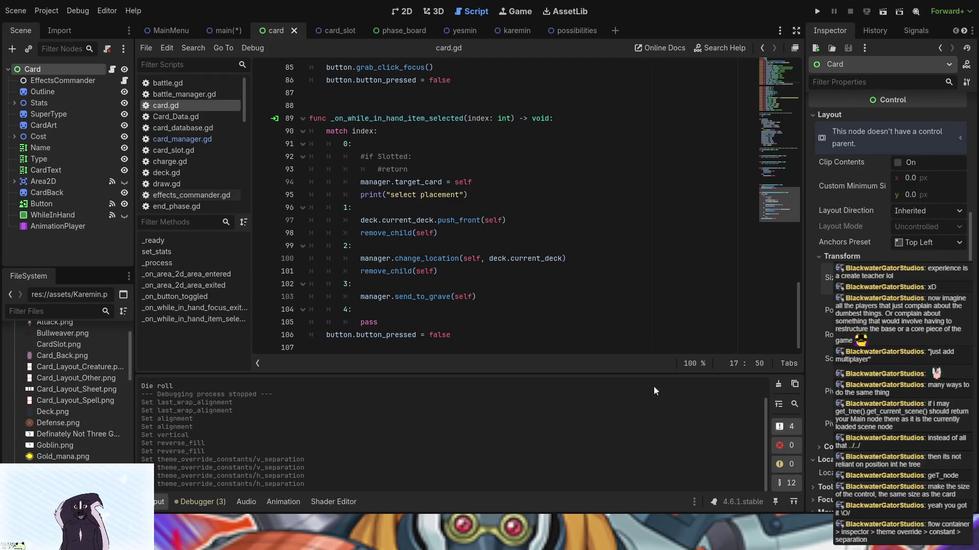
pyautogui.click(221, 33)
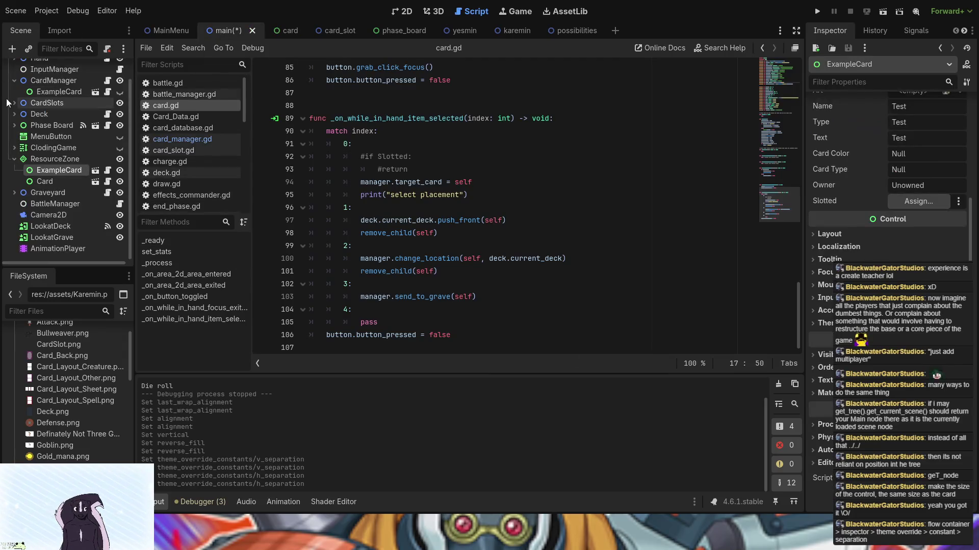
pyautogui.click(73, 160)
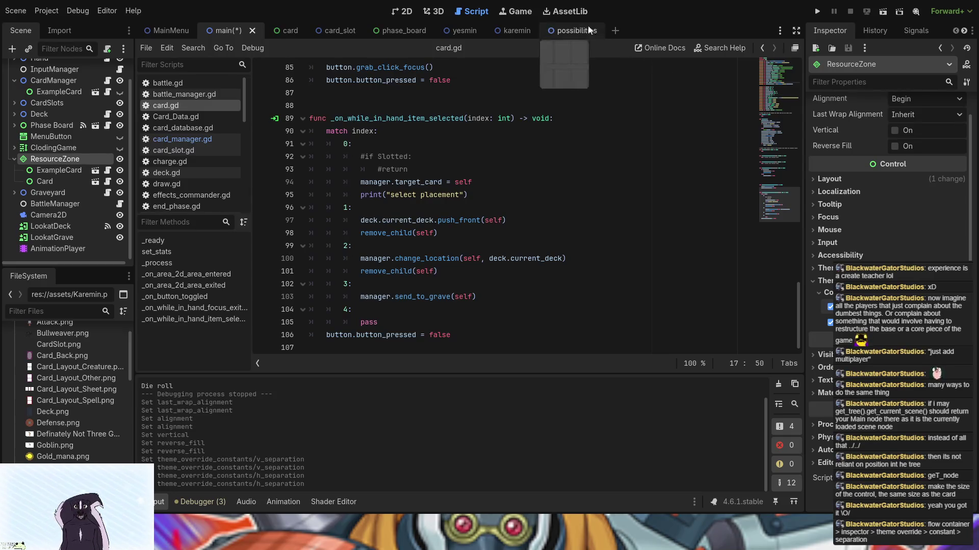
pyautogui.click(406, 17)
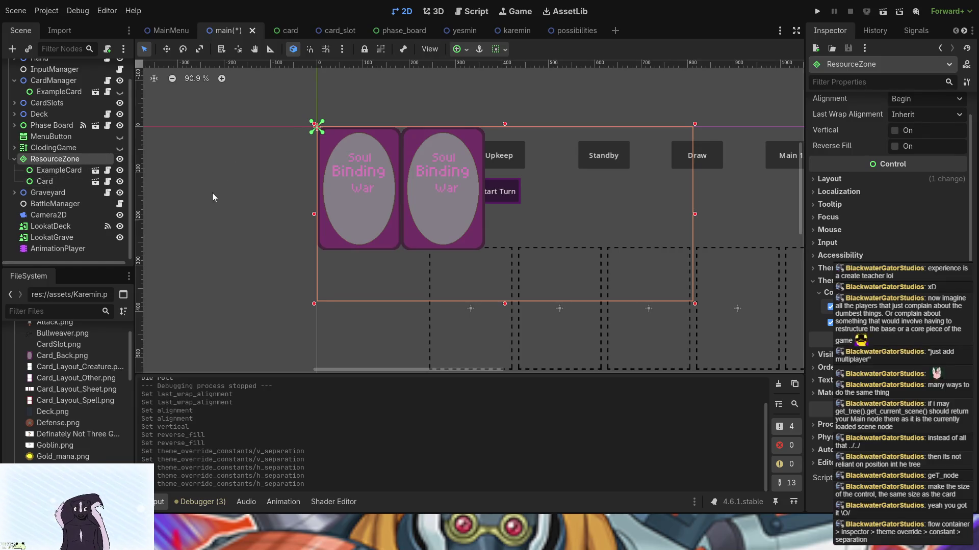
# Shrink ResourceZone around the cards while trying last wrap alignments End, Center and Begin
pyautogui.moveTo(504, 303)
pyautogui.mouseDown()
pyautogui.moveTo(504, 253)
pyautogui.moveTo(498, 349)
pyautogui.mouseUp()
pyautogui.moveTo(695, 239)
pyautogui.mouseDown()
pyautogui.moveTo(399, 240)
pyautogui.moveTo(526, 241)
pyautogui.mouseUp()
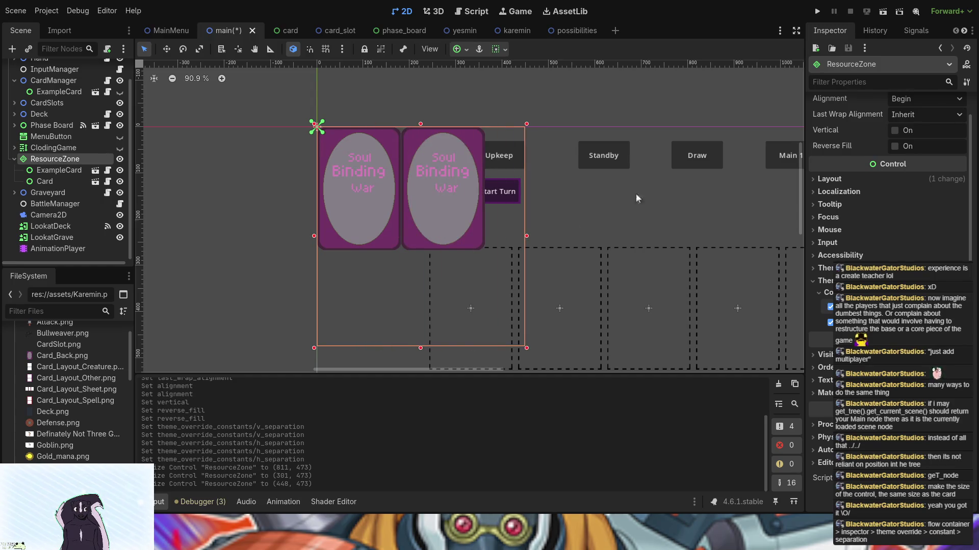
pyautogui.scroll(1, 942, 146)
pyautogui.click(925, 136)
pyautogui.click(919, 185)
pyautogui.moveTo(521, 236)
pyautogui.mouseDown()
pyautogui.moveTo(469, 238)
pyautogui.moveTo(486, 238)
pyautogui.mouseUp()
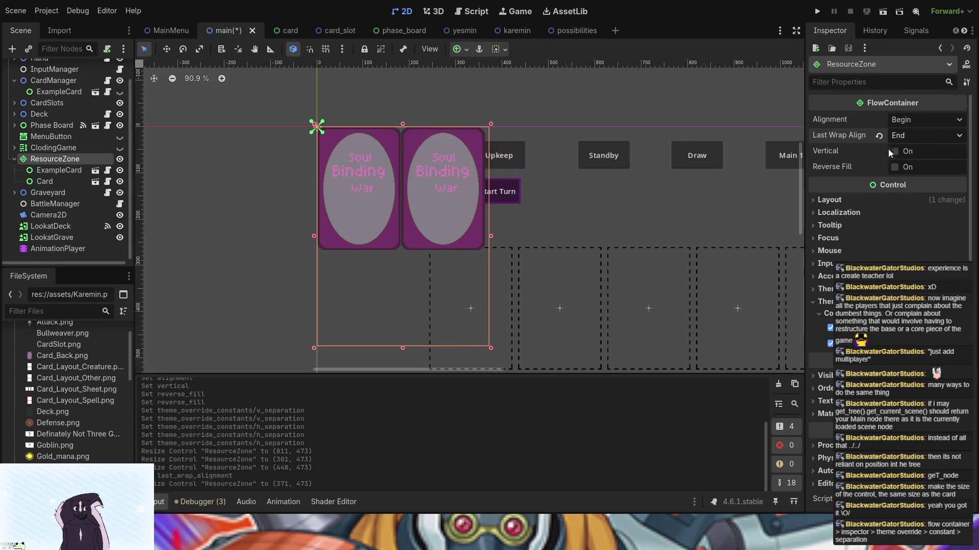
pyautogui.click(926, 135)
pyautogui.click(902, 171)
pyautogui.moveTo(491, 236)
pyautogui.mouseDown()
pyautogui.moveTo(397, 236)
pyautogui.moveTo(487, 236)
pyautogui.mouseUp()
pyautogui.click(954, 135)
pyautogui.click(937, 151)
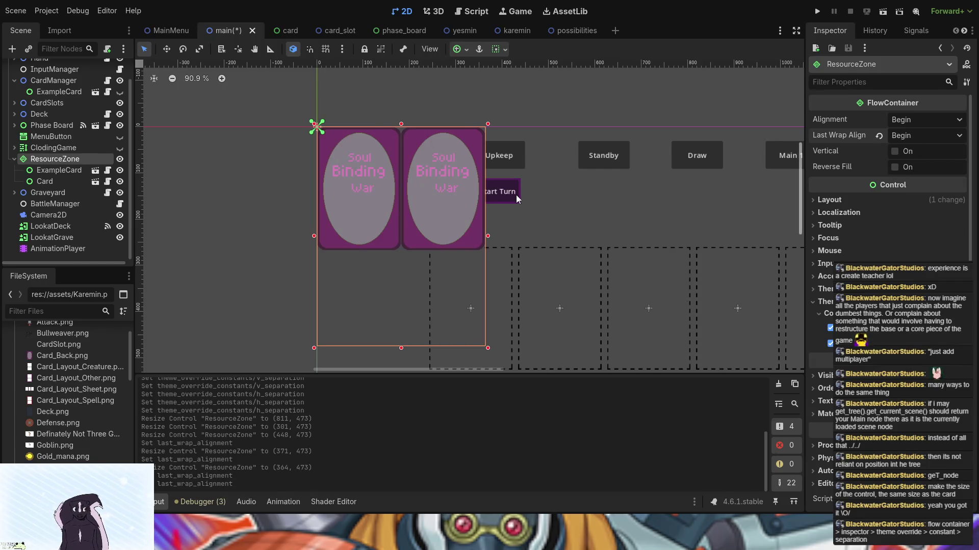
pyautogui.click(507, 234)
# Set ResourceZone's Alignment to Center and Last Wrap Alignment to Begin
pyautogui.click(444, 223)
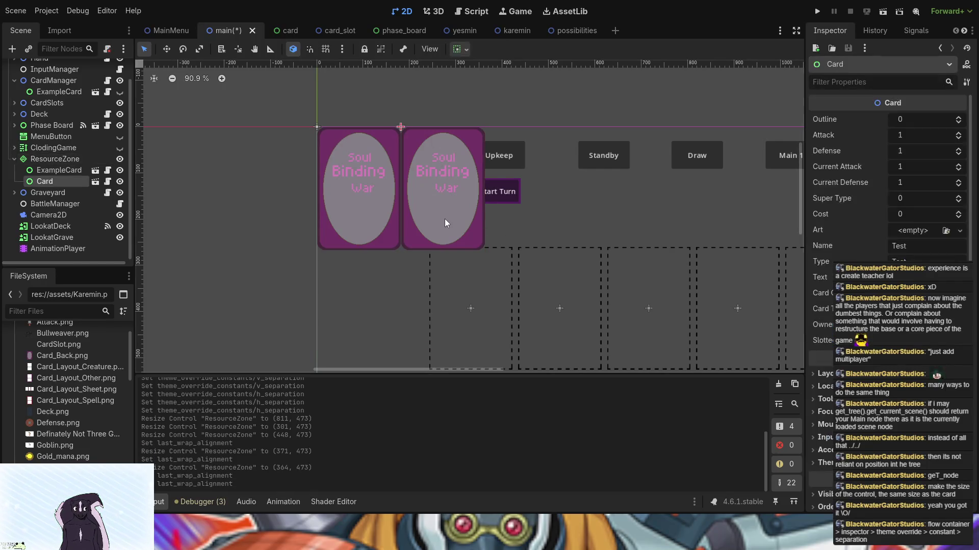
pyautogui.click(337, 288)
pyautogui.click(414, 270)
pyautogui.moveTo(487, 239)
pyautogui.mouseDown()
pyautogui.moveTo(502, 238)
pyautogui.moveTo(402, 239)
pyautogui.moveTo(484, 236)
pyautogui.mouseUp()
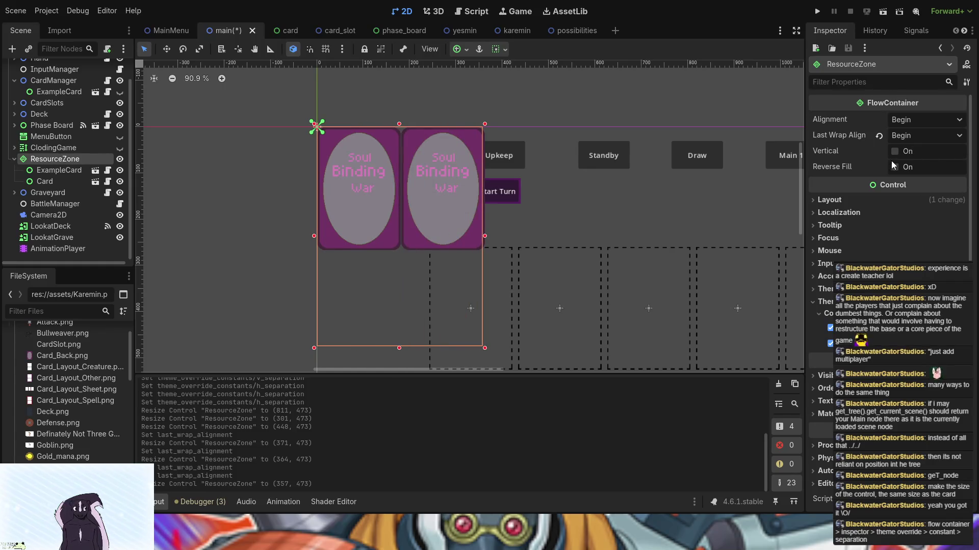
pyautogui.click(879, 135)
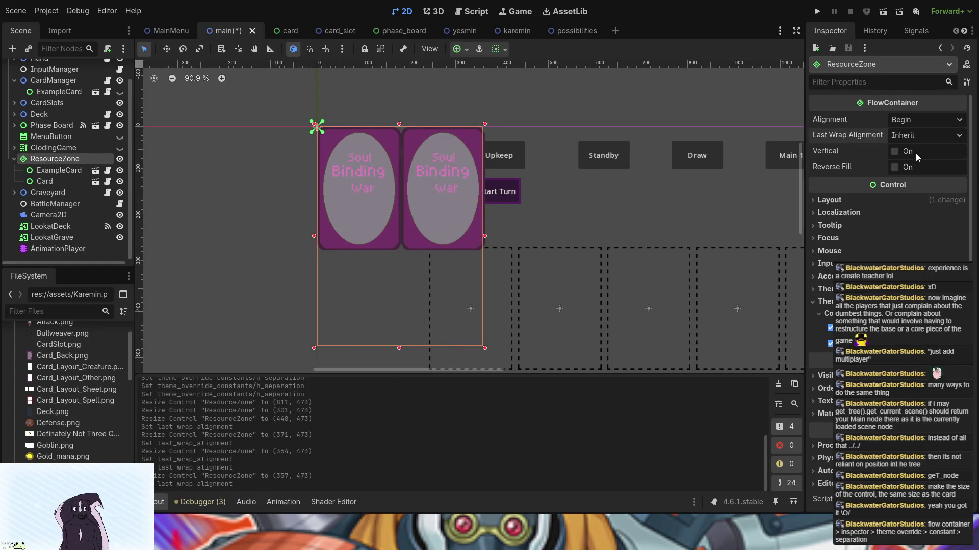
pyautogui.click(920, 119)
pyautogui.click(920, 150)
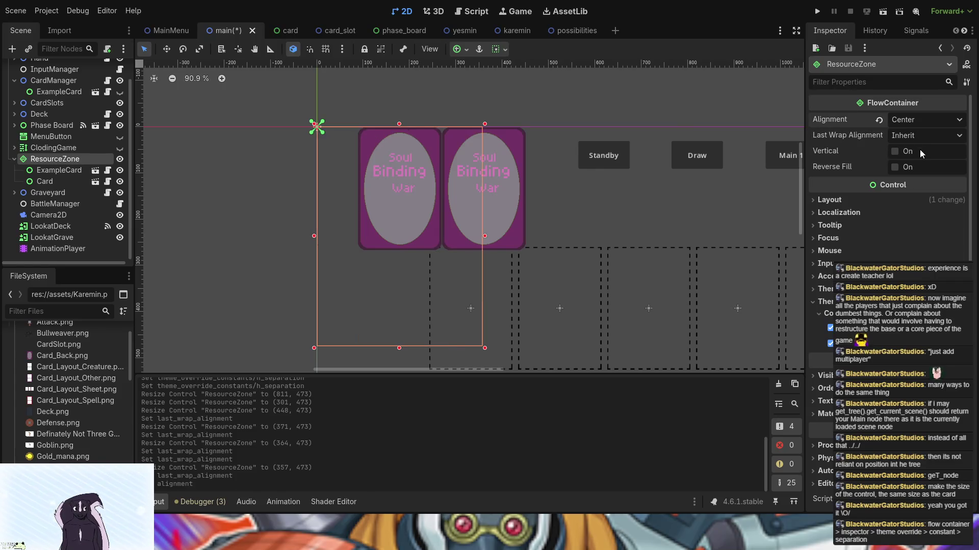
pyautogui.moveTo(484, 237)
pyautogui.mouseDown()
pyautogui.moveTo(623, 237)
pyautogui.moveTo(374, 238)
pyautogui.moveTo(528, 237)
pyautogui.mouseUp()
pyautogui.click(927, 167)
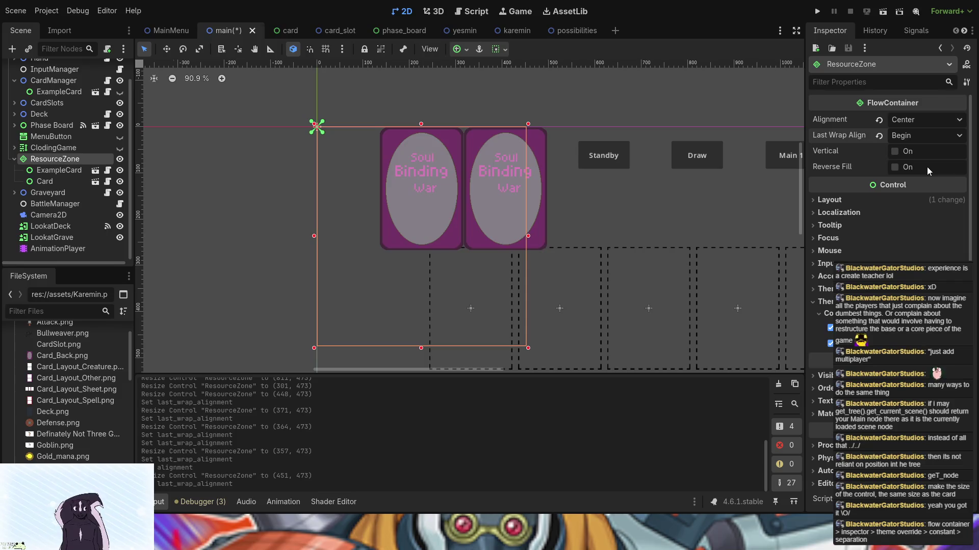
# Open card.gd from the card's script icon and reselect ResourceZone
pyautogui.click(109, 172)
pyautogui.click(54, 170)
pyautogui.click(78, 160)
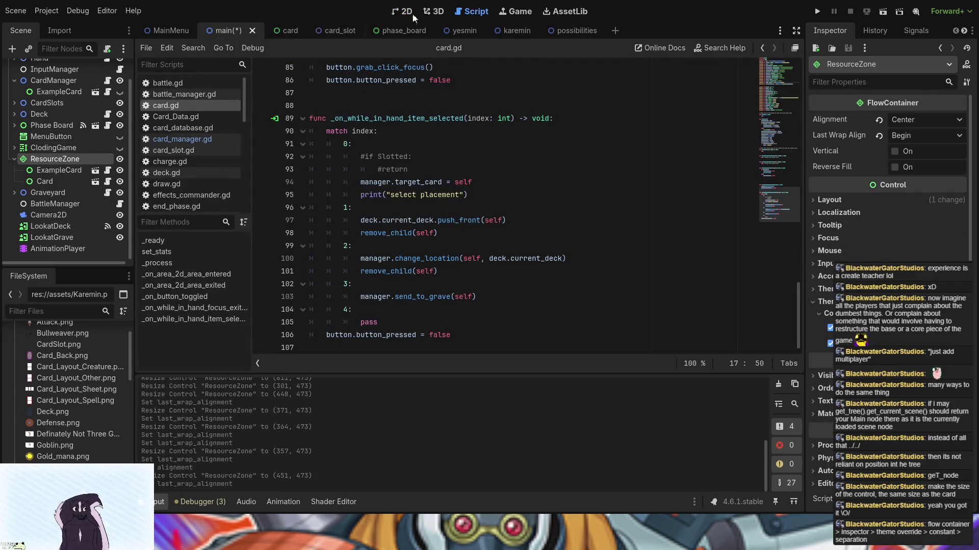
# In the main scene's 2D view, set ResourceZone's alignment to Begin
pyautogui.click(285, 30)
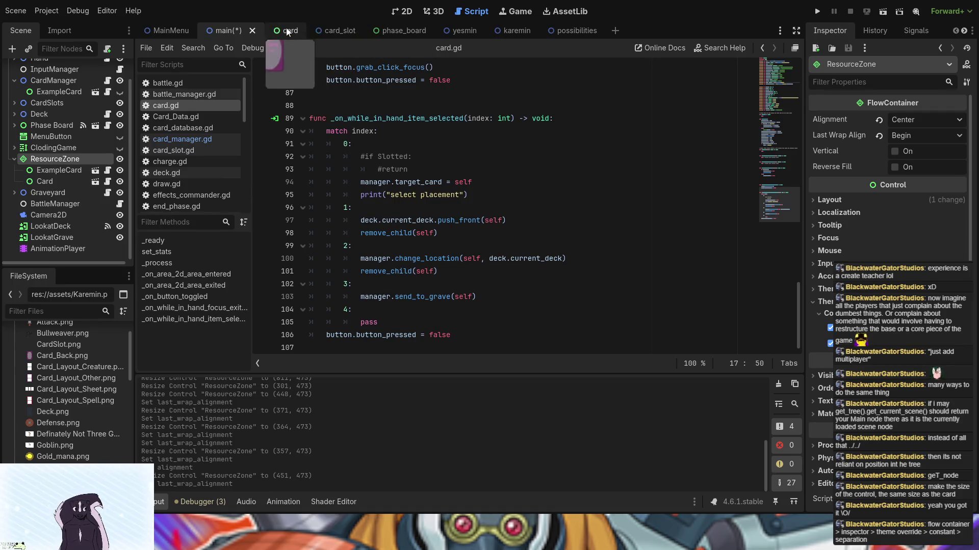
pyautogui.click(224, 31)
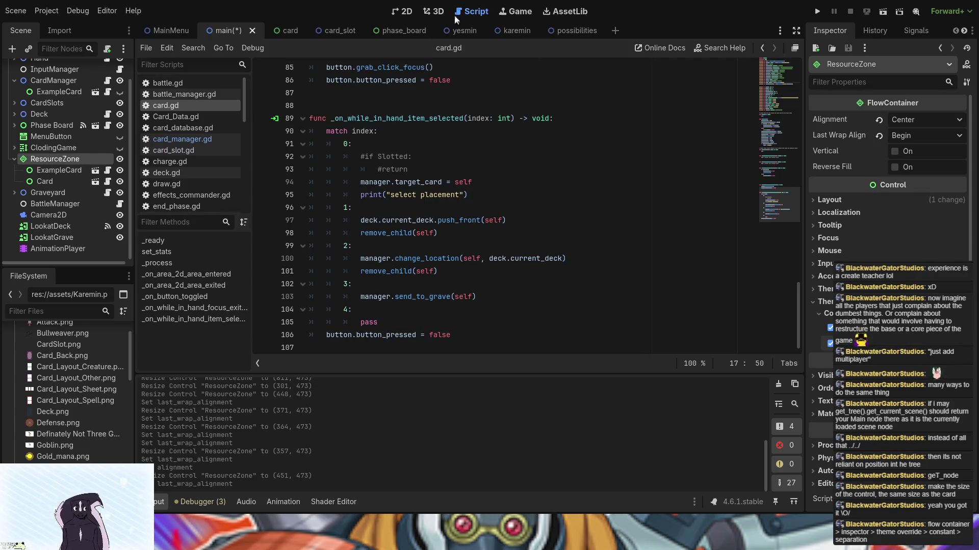
pyautogui.click(402, 12)
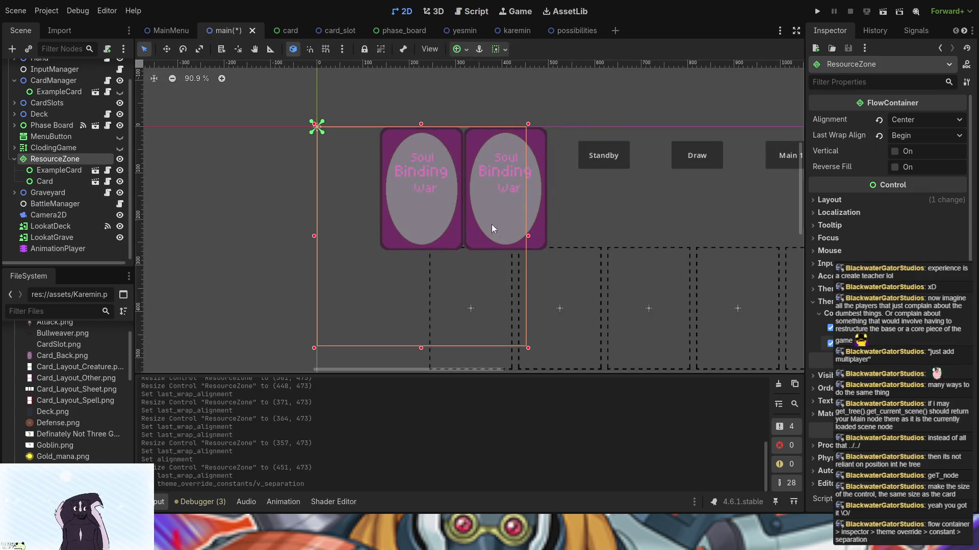
pyautogui.moveTo(524, 238); pyautogui.dragTo(398, 247)
pyautogui.click(917, 122)
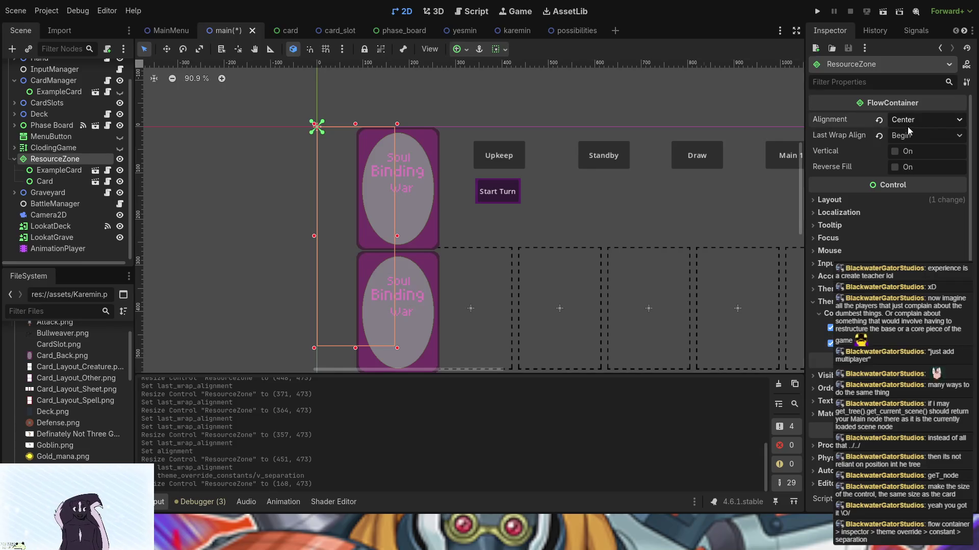
pyautogui.click(910, 135)
# Resize ResourceZone to 996×536 so the cards sit side by side
pyautogui.scroll(-5, 407, 269)
pyautogui.moveTo(286, 217)
pyautogui.mouseDown()
pyautogui.moveTo(290, 253)
pyautogui.moveTo(287, 245)
pyautogui.mouseUp()
pyautogui.scroll(1, 363, 258)
pyautogui.scroll(-2, 362, 258)
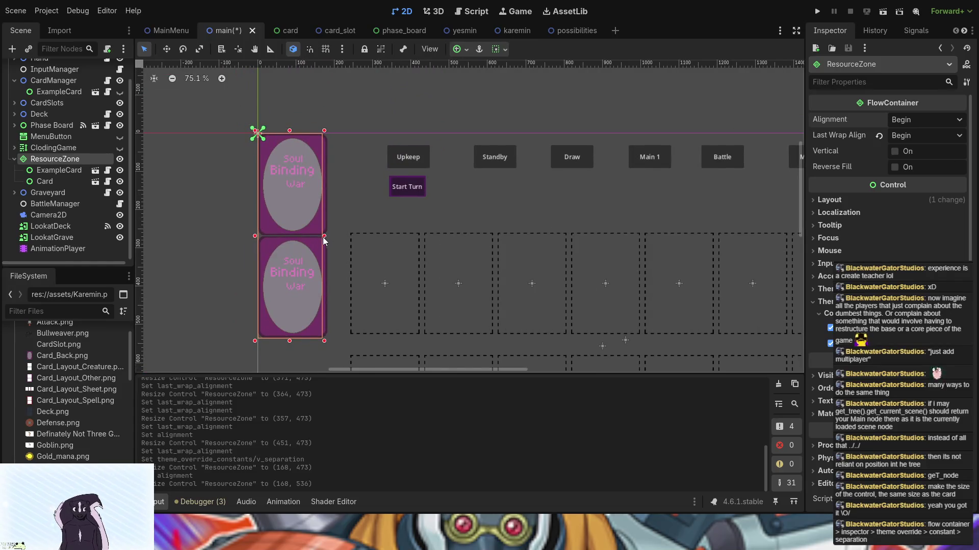
pyautogui.moveTo(323, 237); pyautogui.dragTo(640, 240)
pyautogui.scroll(-1, 623, 239)
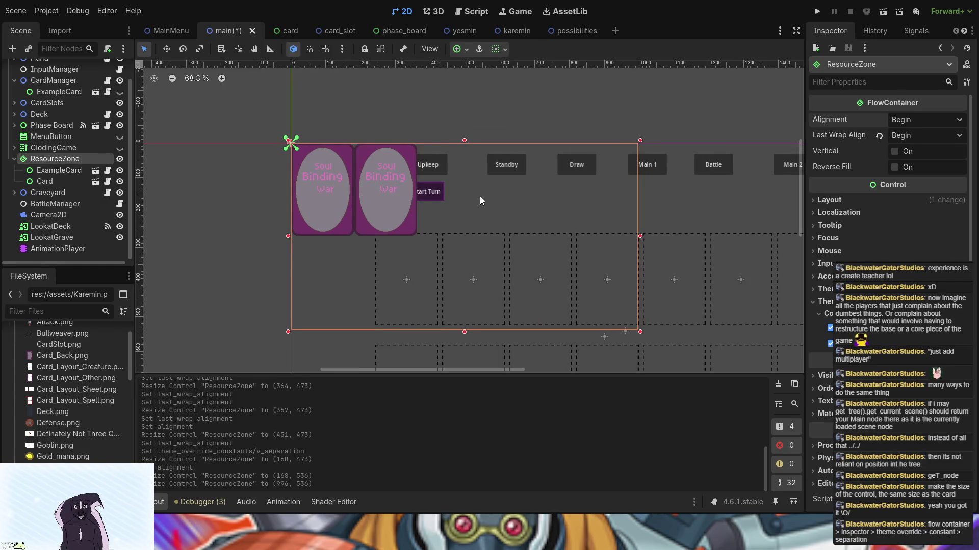
# Move ResourceZone to (-996, 0) and save the main scene
pyautogui.moveTo(484, 202); pyautogui.dragTo(136, 219)
pyautogui.moveTo(212, 211); pyautogui.dragTo(558, 183)
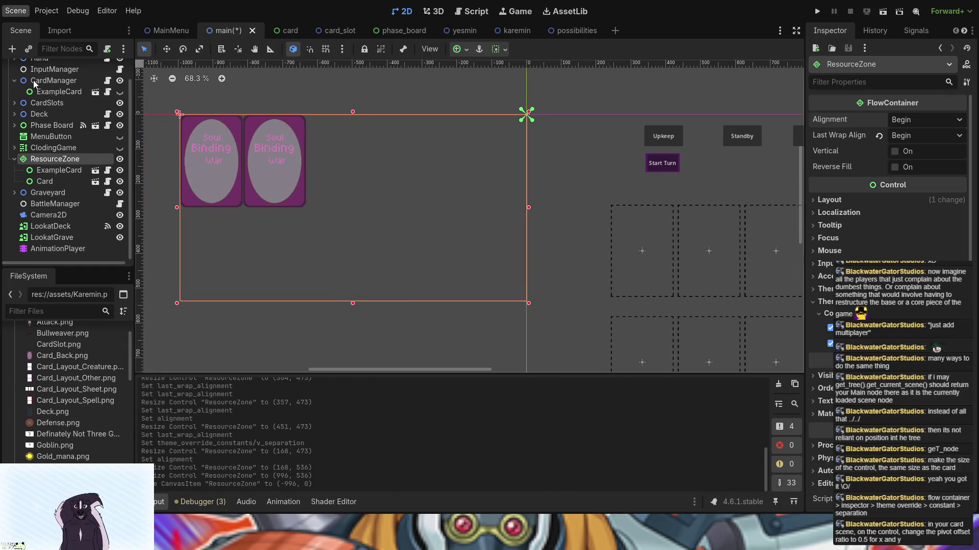
pyautogui.hotkey('ctrl', 's')
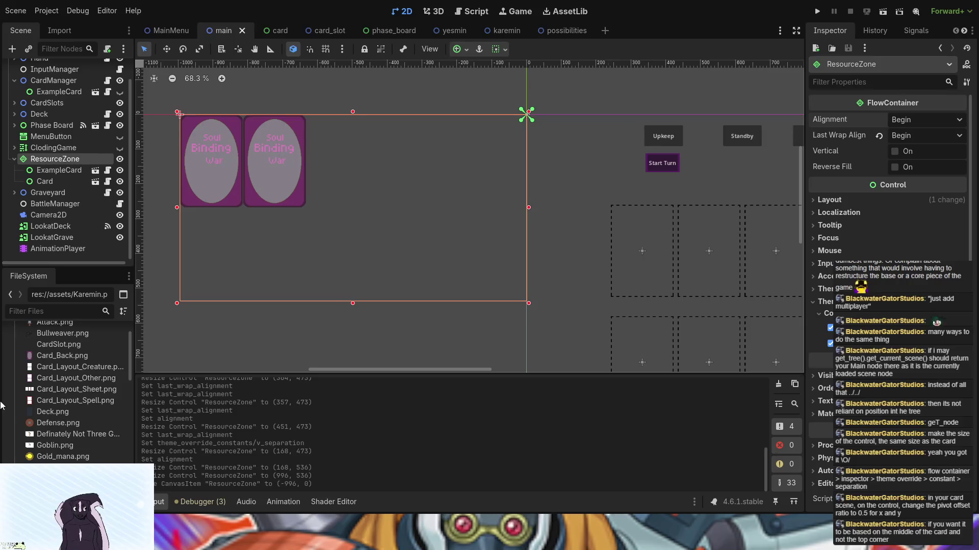
# In the card scene, filter for pivot and set the pivot offset to 1 on x and y
pyautogui.click(436, 16)
pyautogui.click(403, 12)
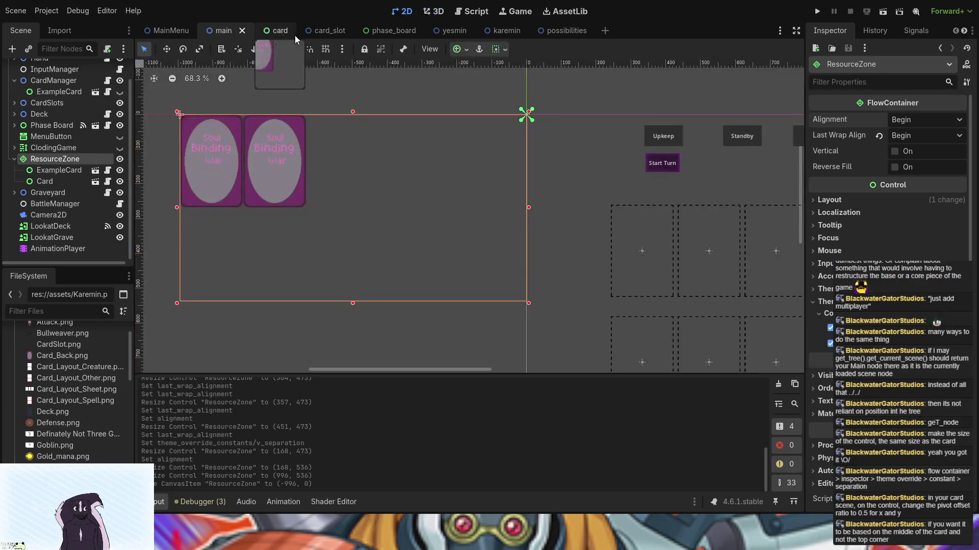
pyautogui.click(278, 35)
pyautogui.click(857, 82)
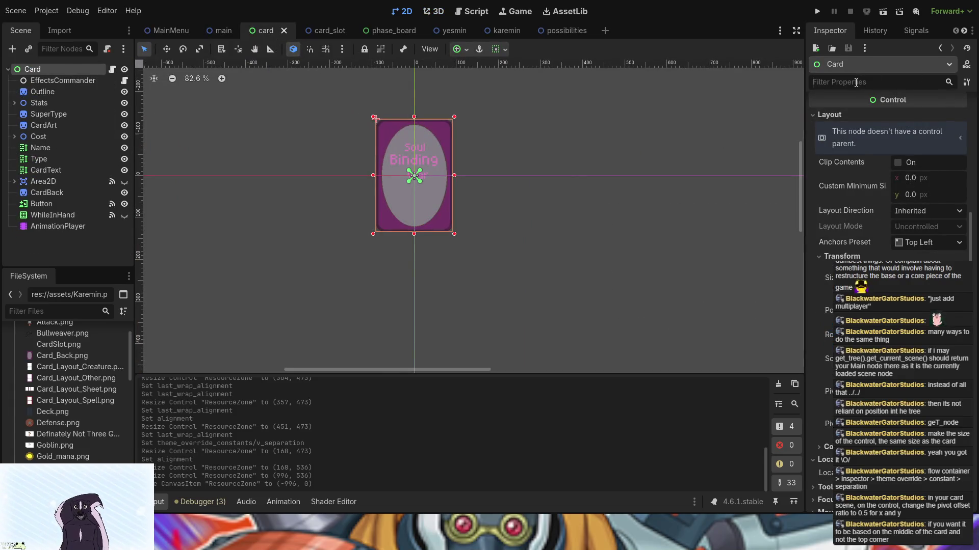
pyautogui.write('piv')
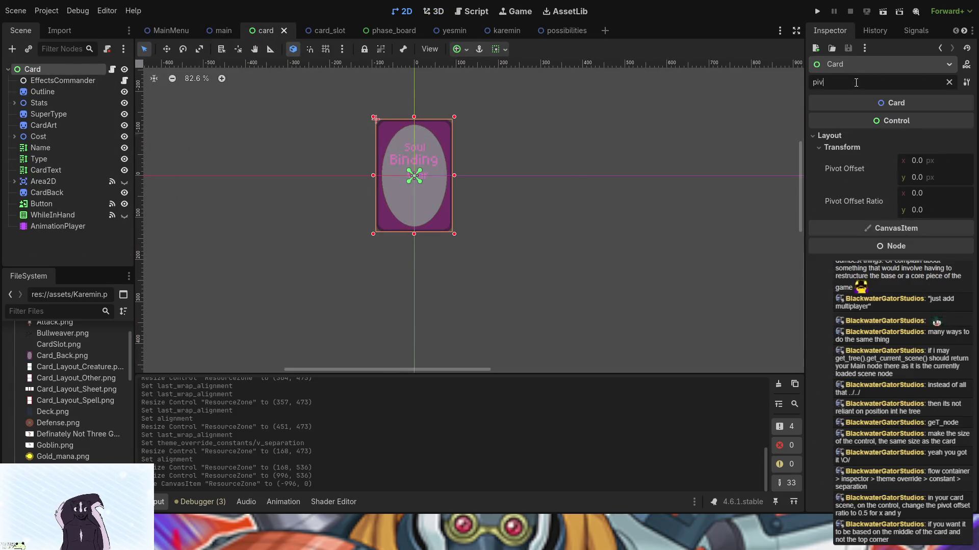
pyautogui.write('1')
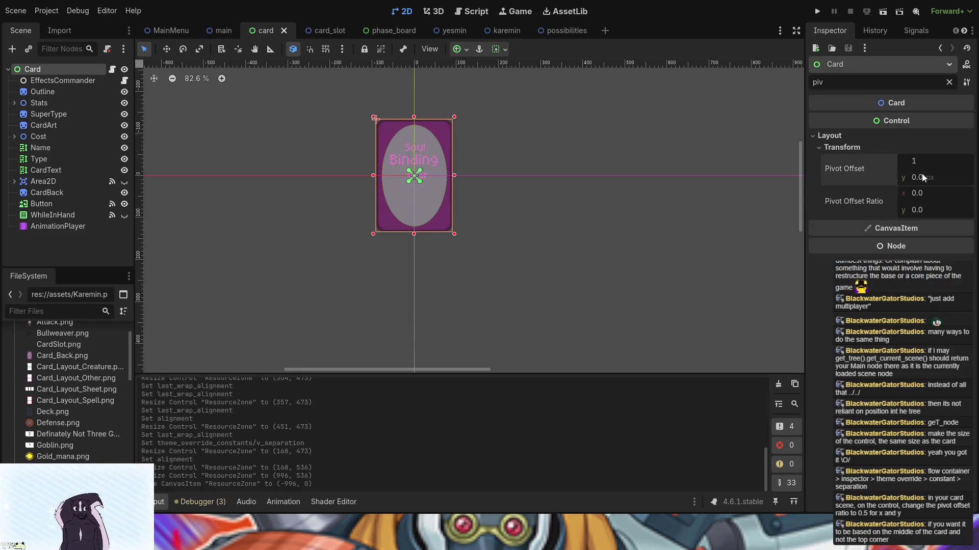
pyautogui.click(921, 173)
pyautogui.write('1')
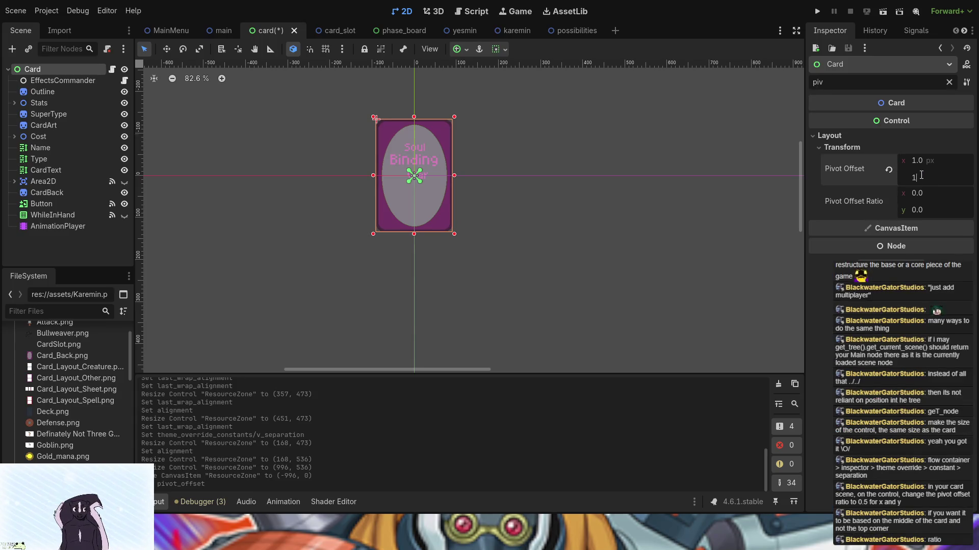
pyautogui.click(674, 193)
# Select the Button node, then narrow ResourceZone around the two cards and save
pyautogui.click(434, 181)
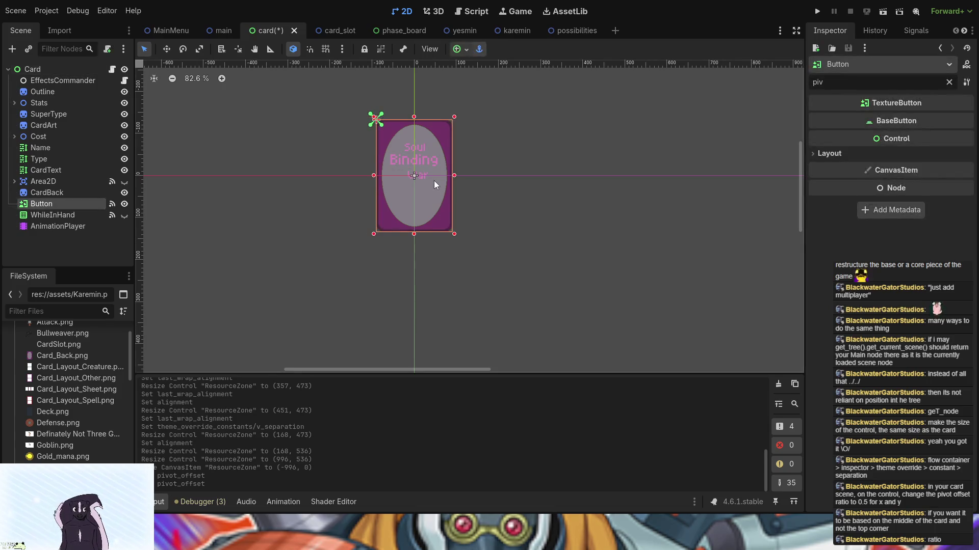
pyautogui.click(216, 33)
pyautogui.moveTo(529, 208)
pyautogui.mouseDown()
pyautogui.moveTo(301, 196)
pyautogui.moveTo(312, 195)
pyautogui.mouseUp()
pyautogui.click(291, 31)
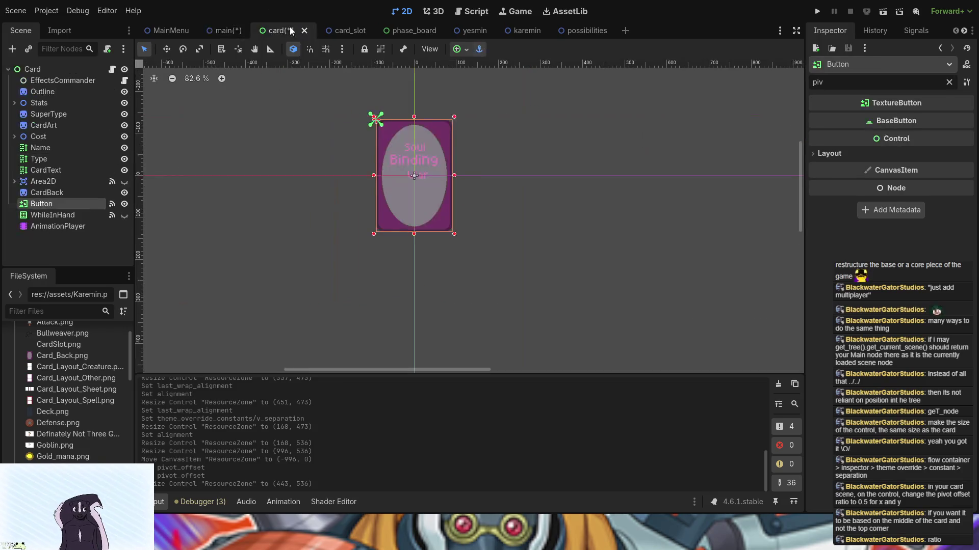
pyautogui.hotkey('ctrl', 's')
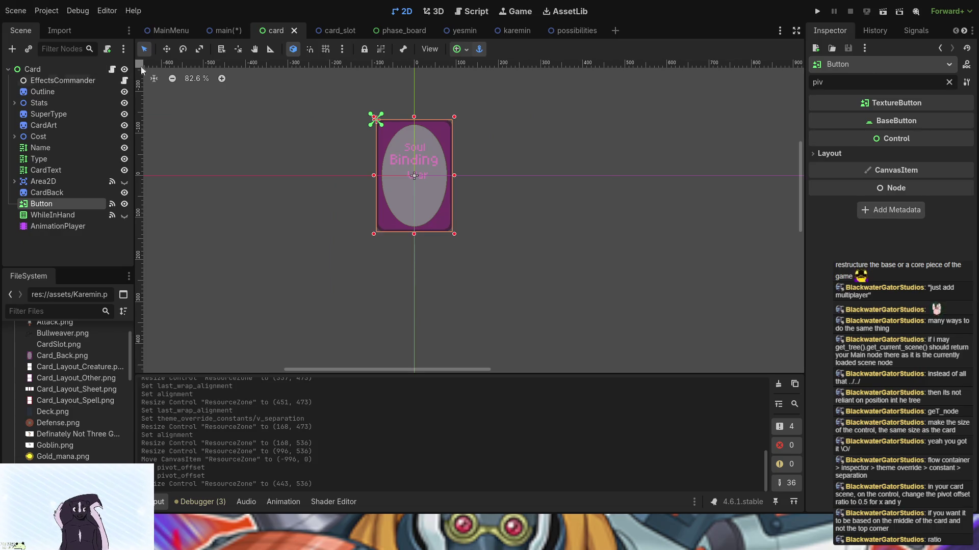
pyautogui.click(227, 30)
pyautogui.moveTo(335, 208)
pyautogui.mouseDown()
pyautogui.moveTo(247, 210)
pyautogui.moveTo(404, 209)
pyautogui.mouseUp()
pyautogui.click(276, 31)
# Set the Button's horizontal pivot offset to 1 under Layout > Transform
pyautogui.click(850, 156)
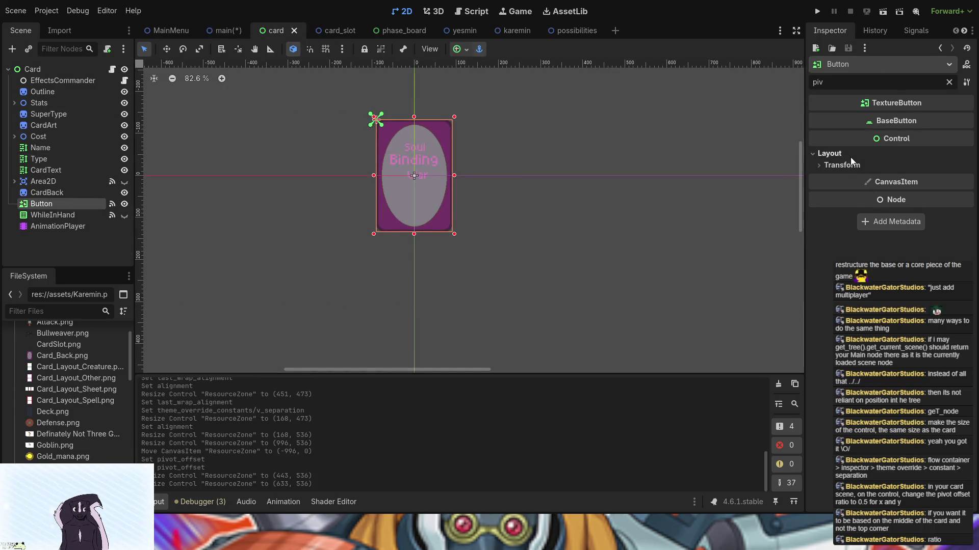
pyautogui.click(836, 152)
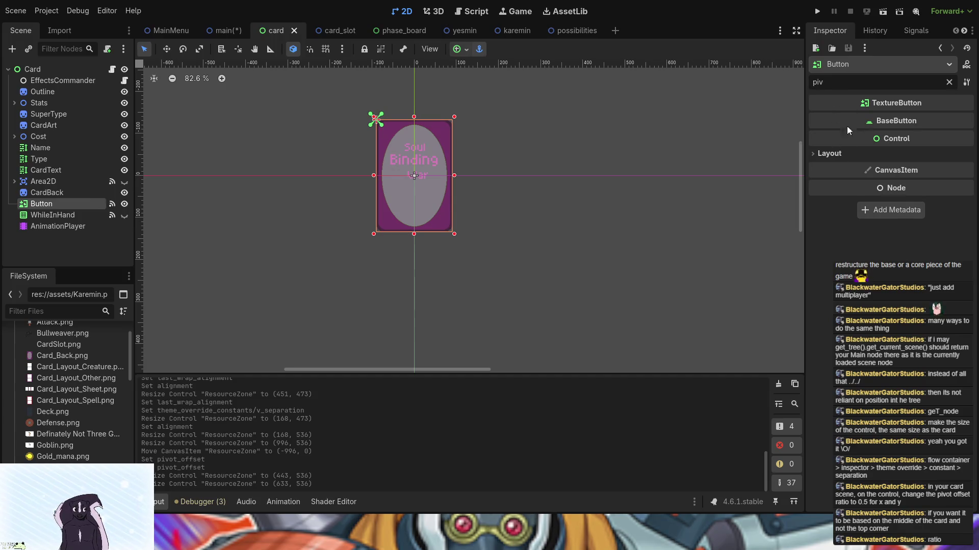
pyautogui.click(829, 153)
pyautogui.click(838, 166)
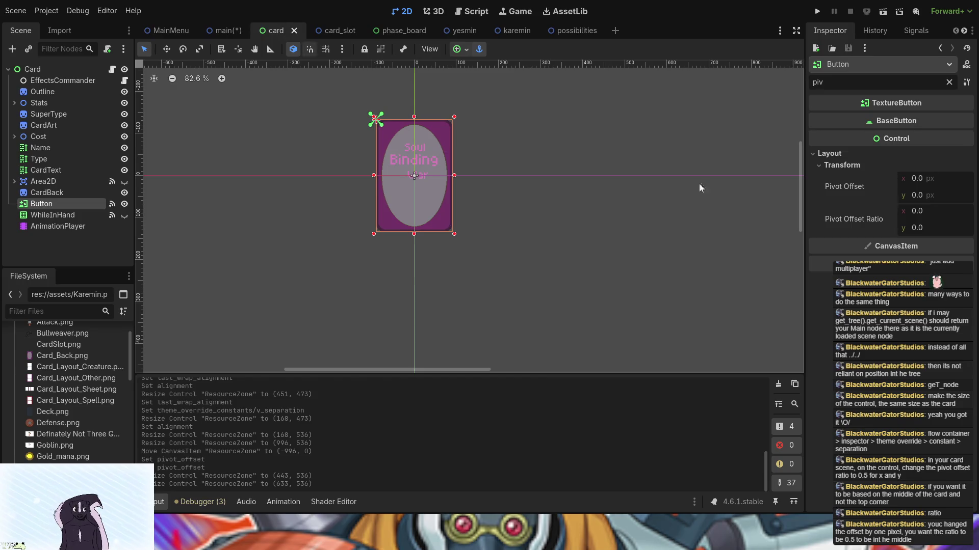
pyautogui.click(915, 180)
pyautogui.write('1')
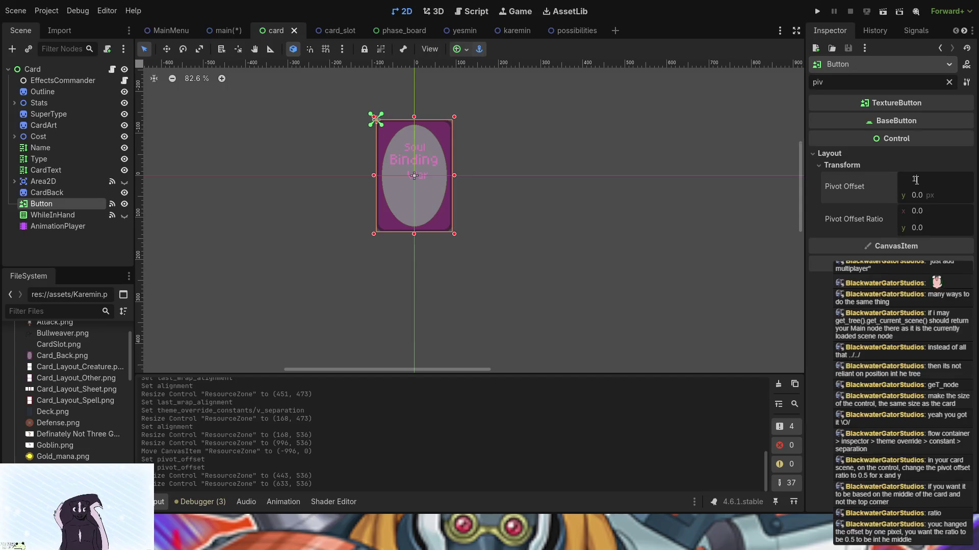
pyautogui.press('Return')
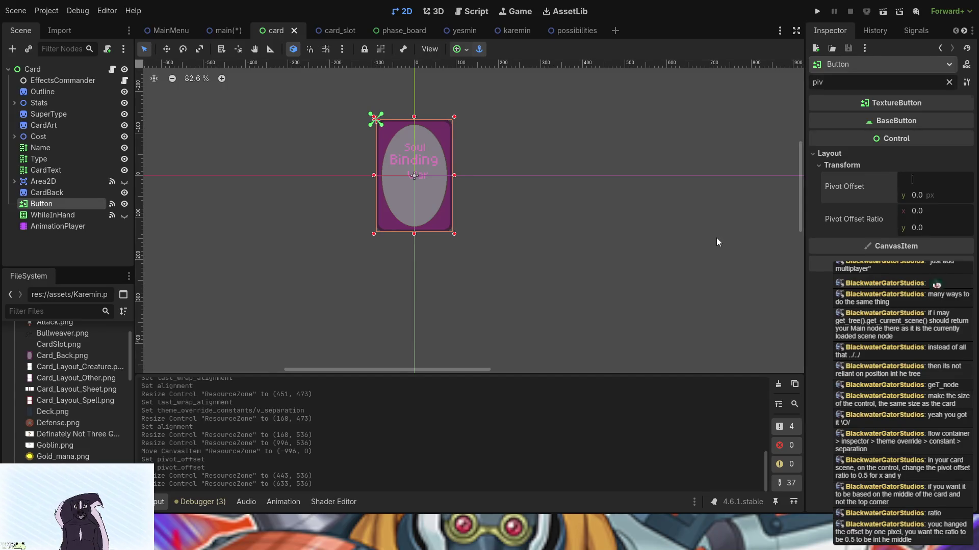
# Reset the root Card's pivot offset, set it to 0.5 on x and y, and save
pyautogui.click(45, 72)
pyautogui.click(889, 170)
pyautogui.press('BackSpace')
pyautogui.write('5')
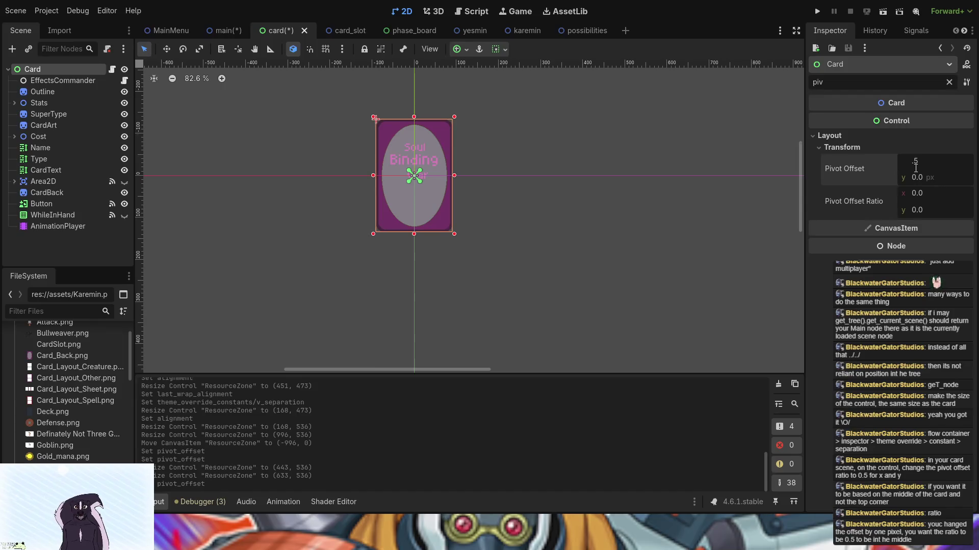
pyautogui.click(918, 177)
pyautogui.write('.5')
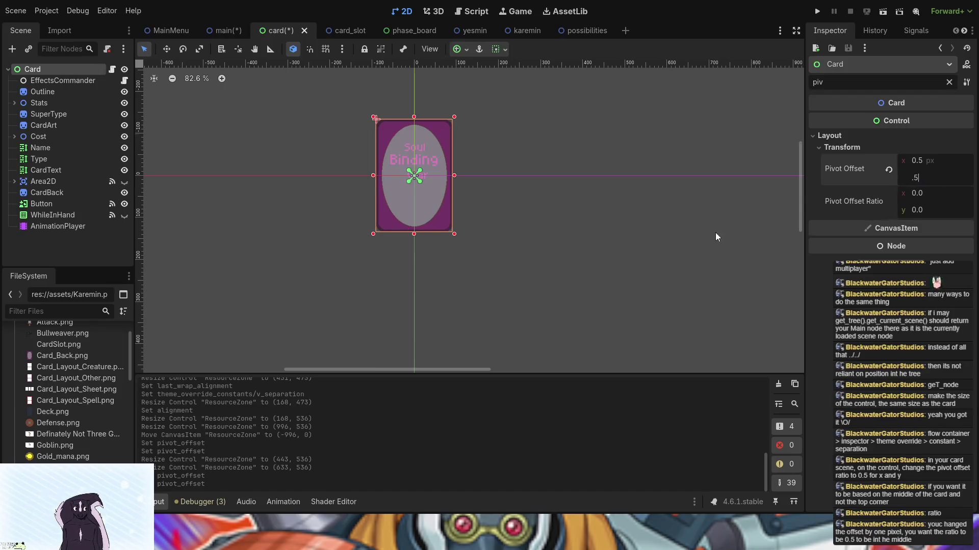
pyautogui.click(713, 240)
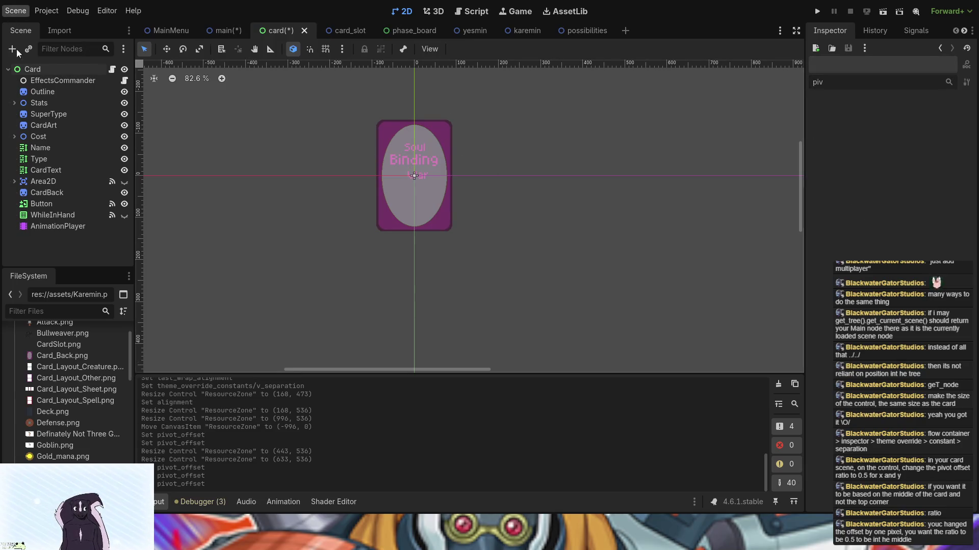
pyautogui.hotkey('ctrl', 's')
# Narrow ResourceZone in the main scene to about the two cards' width
pyautogui.click(228, 31)
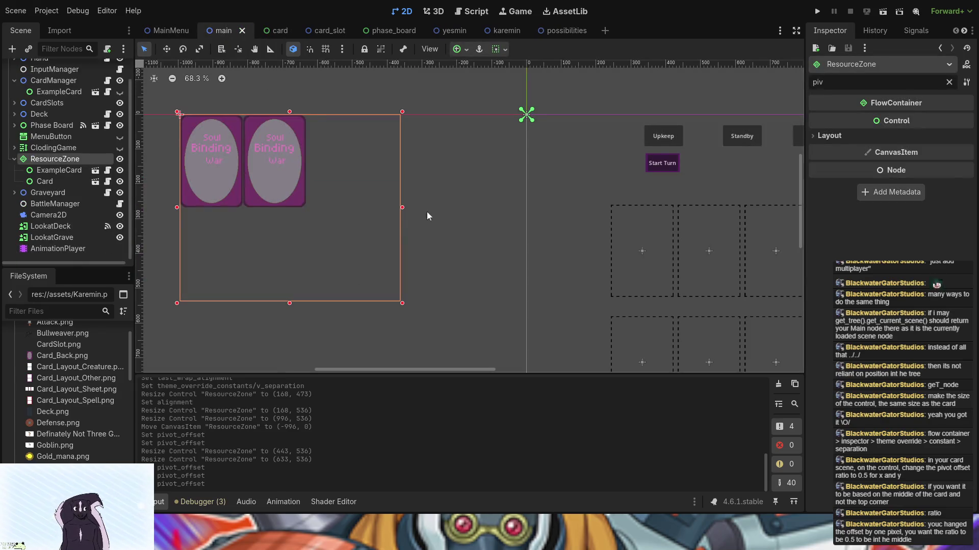
pyautogui.moveTo(402, 207)
pyautogui.mouseDown()
pyautogui.moveTo(265, 207)
pyautogui.moveTo(352, 204)
pyautogui.mouseUp()
pyautogui.click(46, 170)
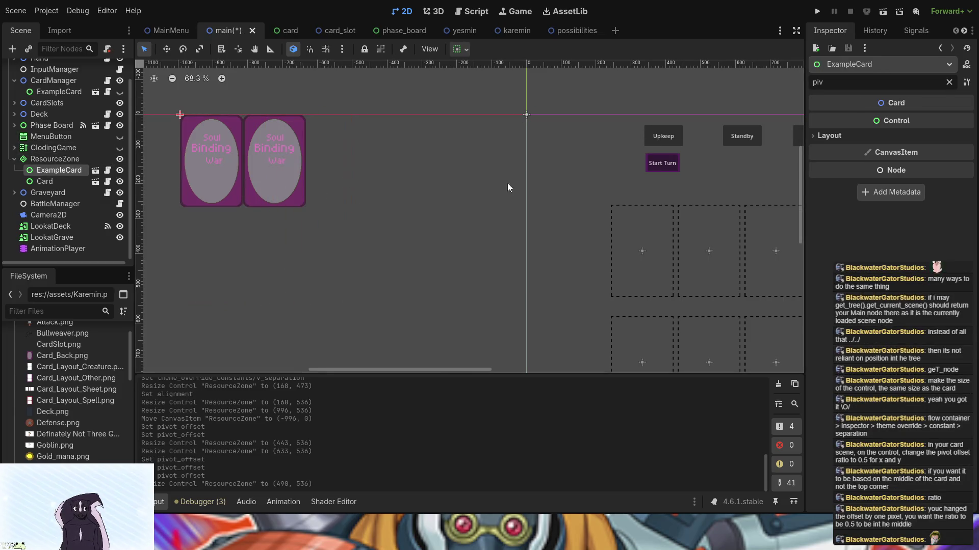
pyautogui.click(821, 137)
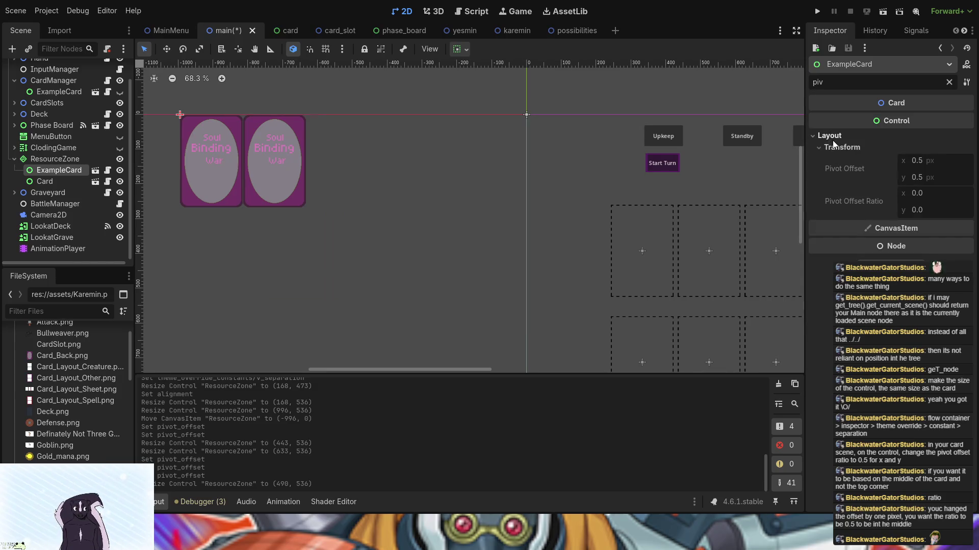
pyautogui.click(265, 142)
pyautogui.click(344, 168)
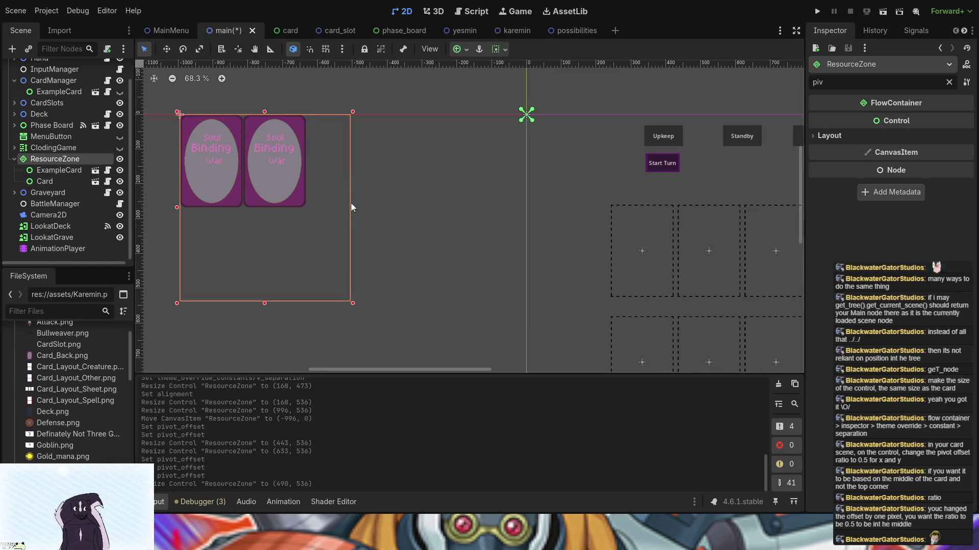
pyautogui.moveTo(332, 210)
pyautogui.mouseDown()
pyautogui.moveTo(242, 213)
pyautogui.moveTo(356, 212)
pyautogui.mouseUp()
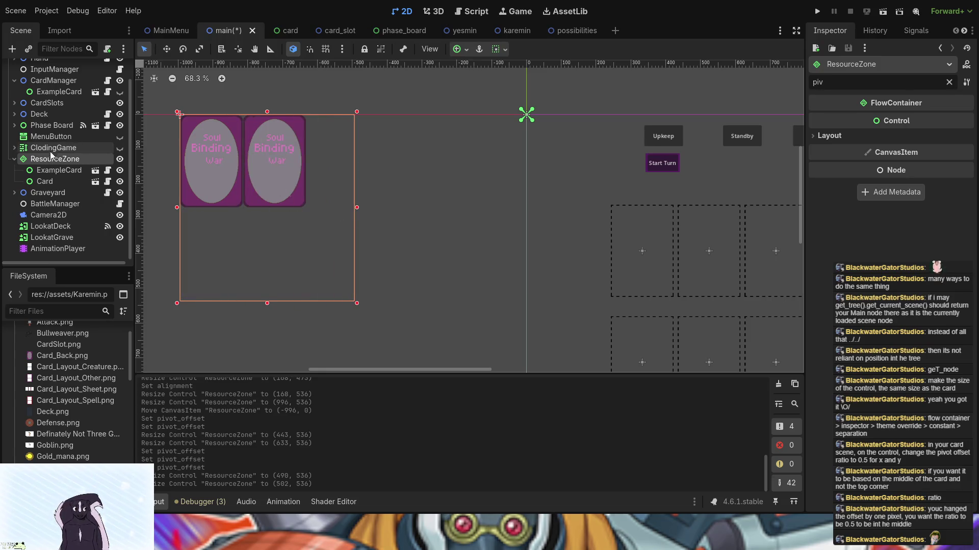
# Set ResourceZone's pivot offset ratio to 0.5 on both axes
pyautogui.click(867, 138)
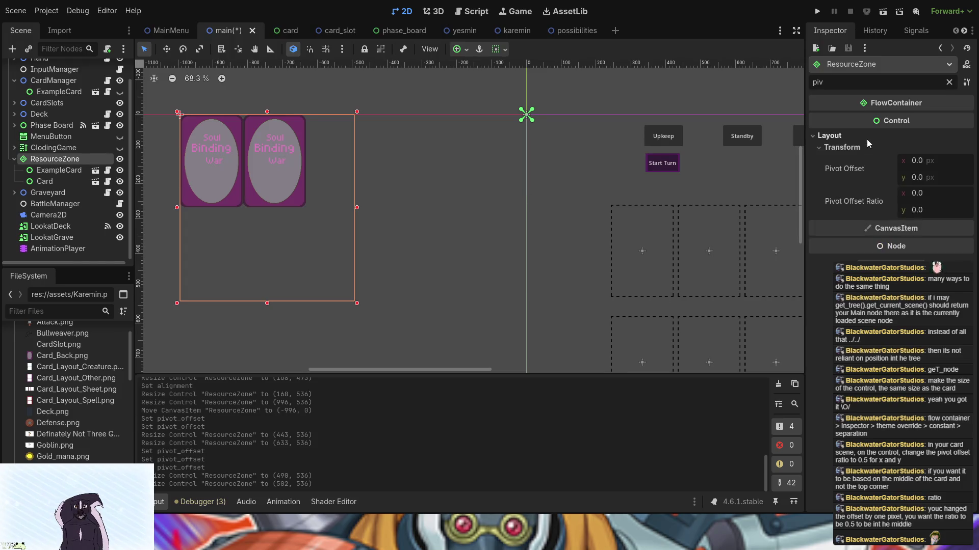
pyautogui.click(921, 195)
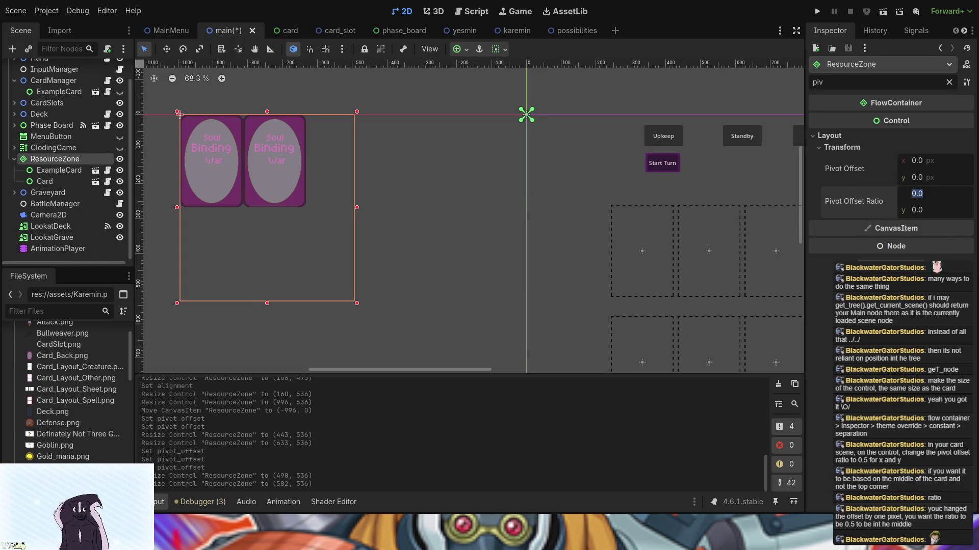
pyautogui.write('.5')
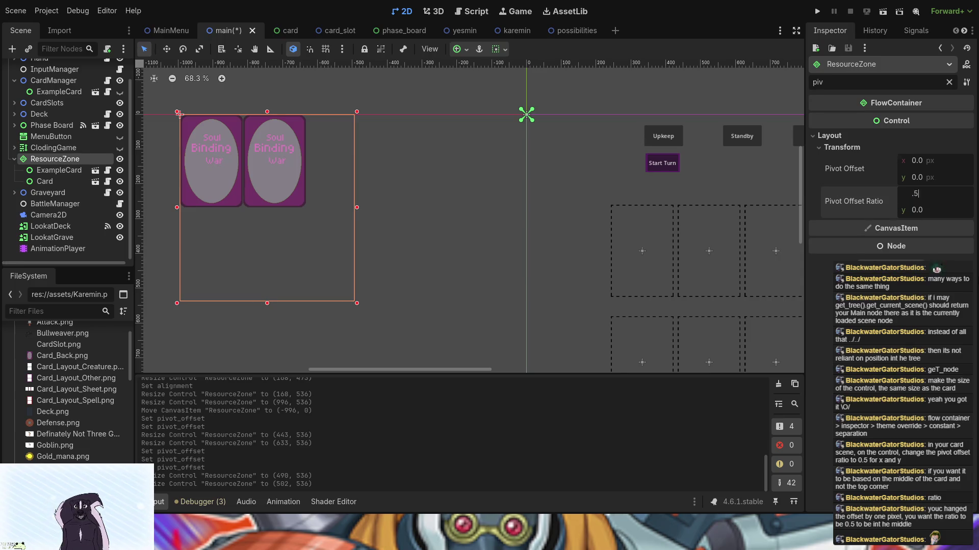
pyautogui.click(917, 210)
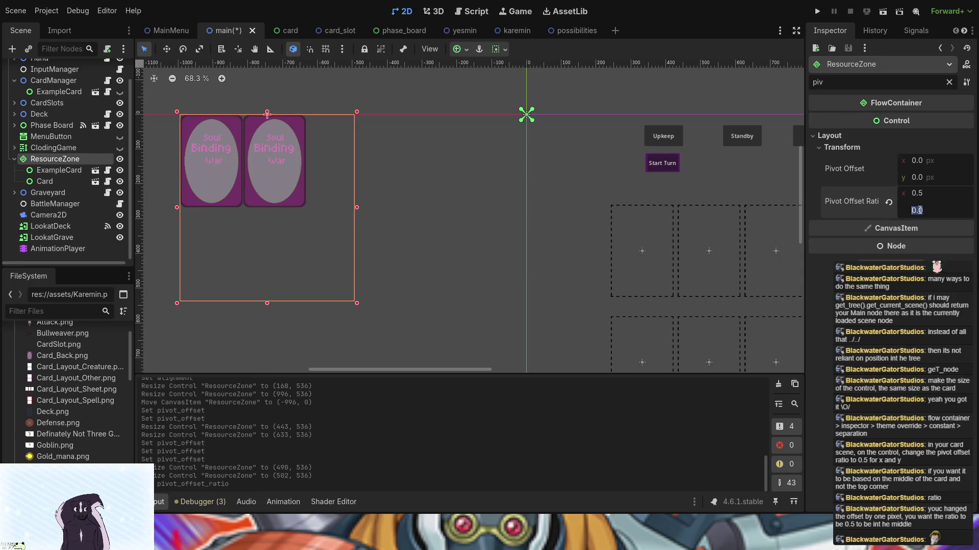
pyautogui.write('.5')
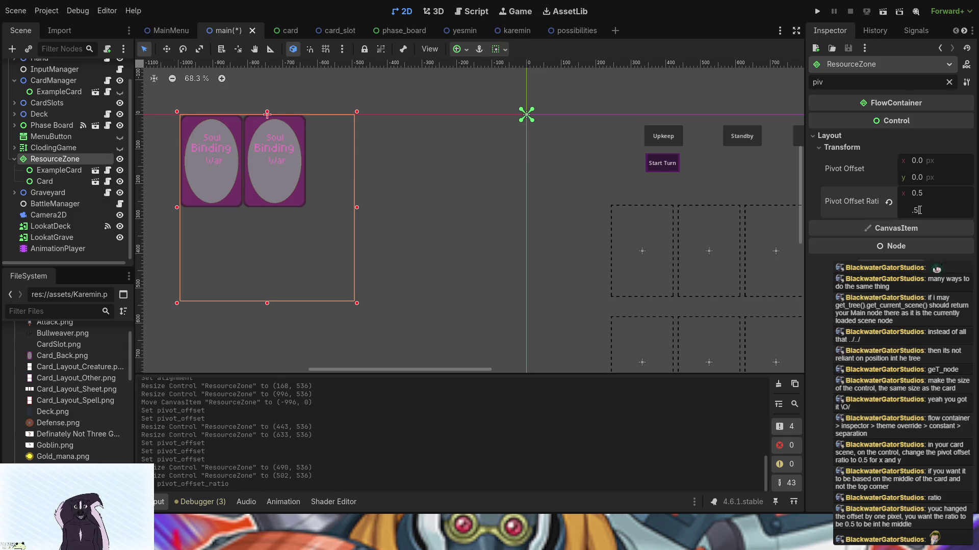
pyautogui.press('Return')
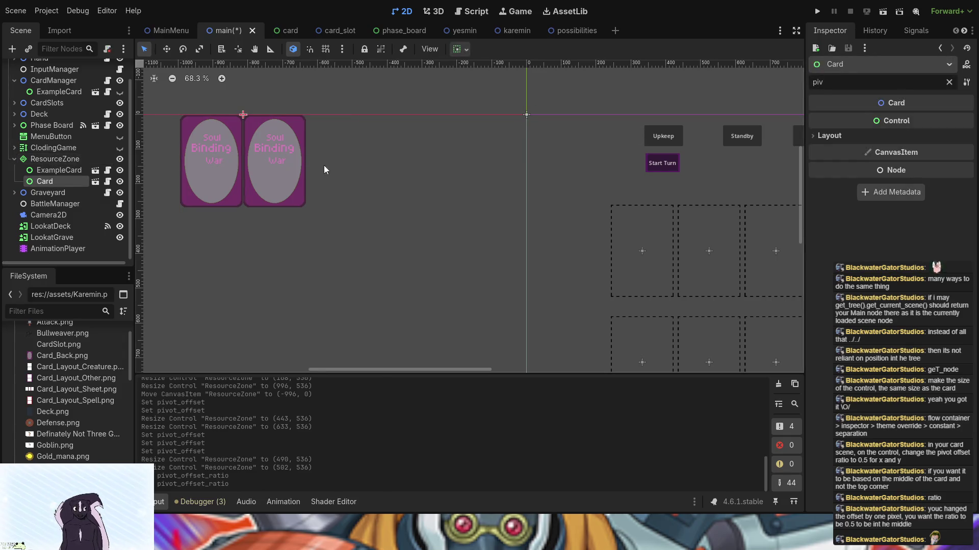
# Readjust ResourceZone's width, save the main scene, and check the Card instance's pivot values
pyautogui.moveTo(356, 208)
pyautogui.mouseDown()
pyautogui.moveTo(219, 206)
pyautogui.moveTo(345, 208)
pyautogui.mouseUp()
pyautogui.hotkey('ctrl', 's')
pyautogui.click(49, 181)
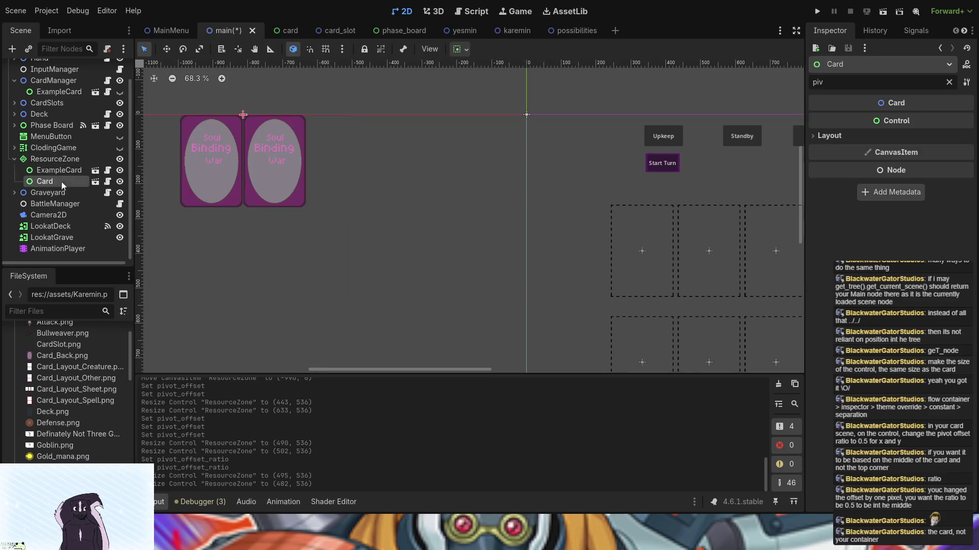
pyautogui.click(862, 135)
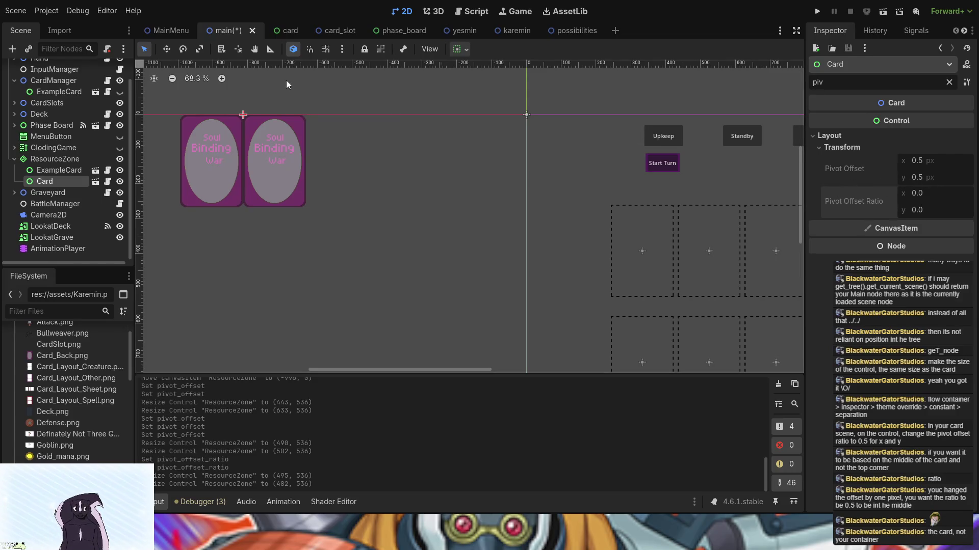
# Give the card scene's root Card a pivot offset ratio of 0.5 on x and y
pyautogui.click(286, 32)
pyautogui.click(922, 194)
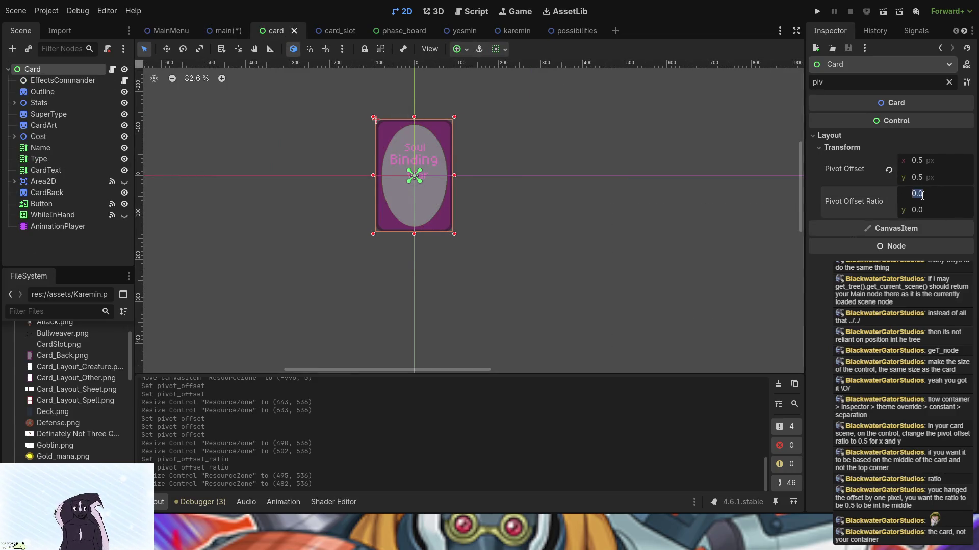
pyautogui.write('.5')
pyautogui.click(919, 209)
pyautogui.write('.5')
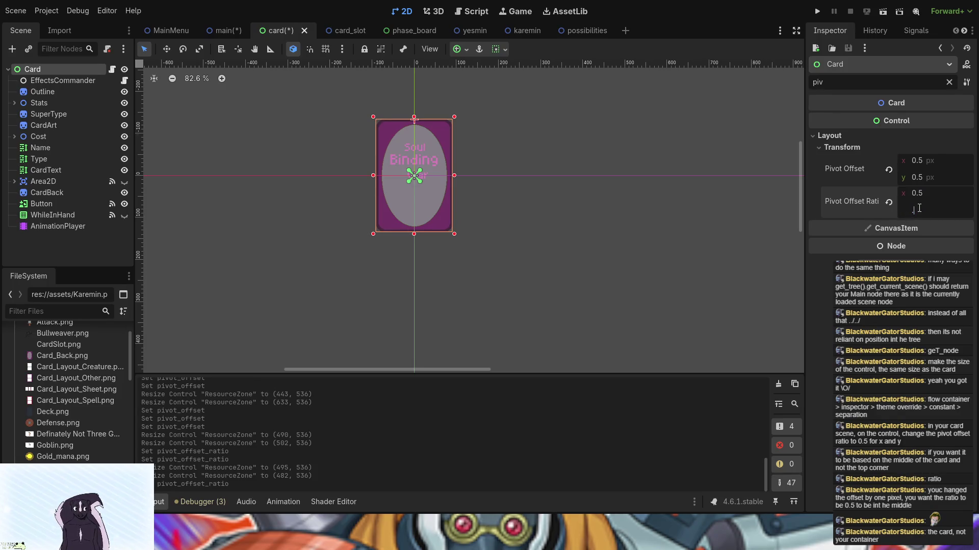
pyautogui.click(649, 126)
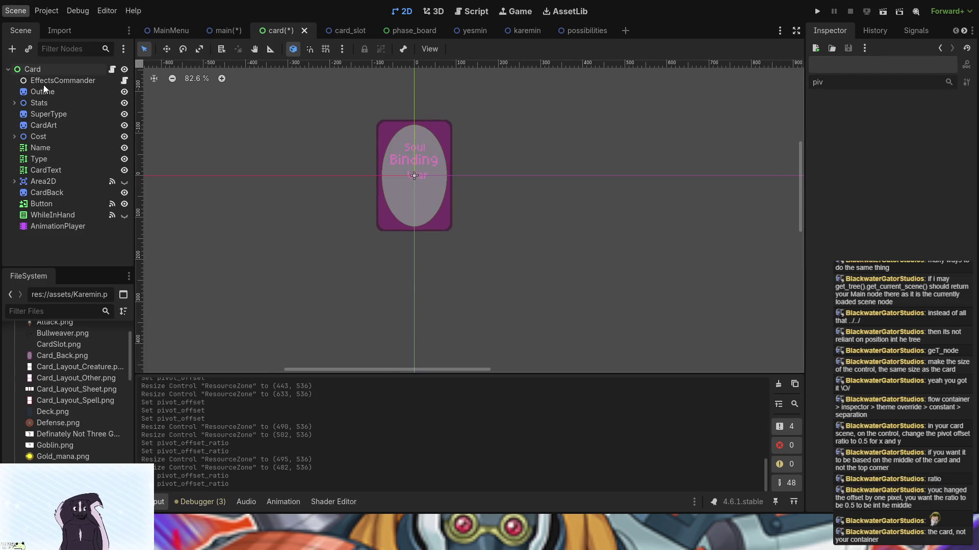
# Save the card scene, reset ResourceZone's pivot offset ratio to 0, and widen it
pyautogui.hotkey('ctrl', 's')
pyautogui.click(232, 32)
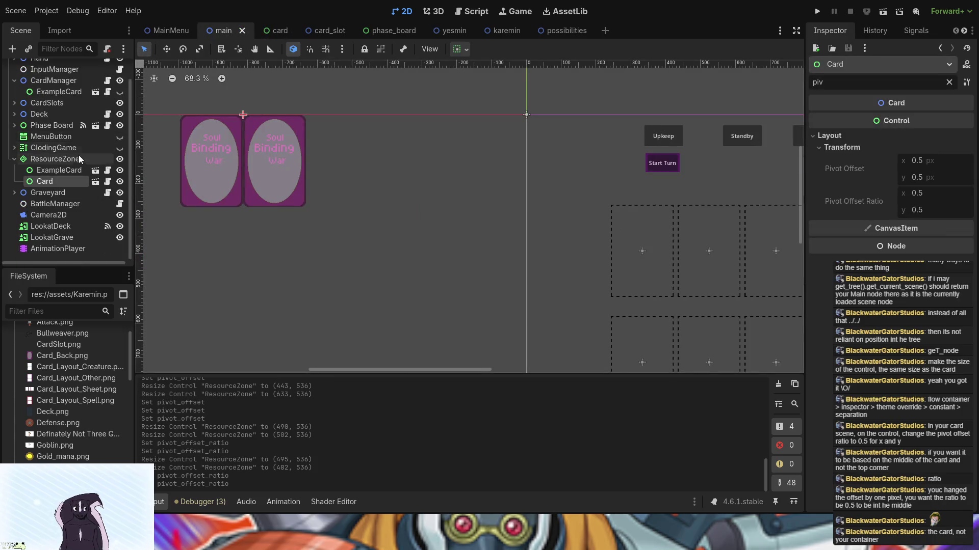
pyautogui.click(67, 170)
pyautogui.click(73, 182)
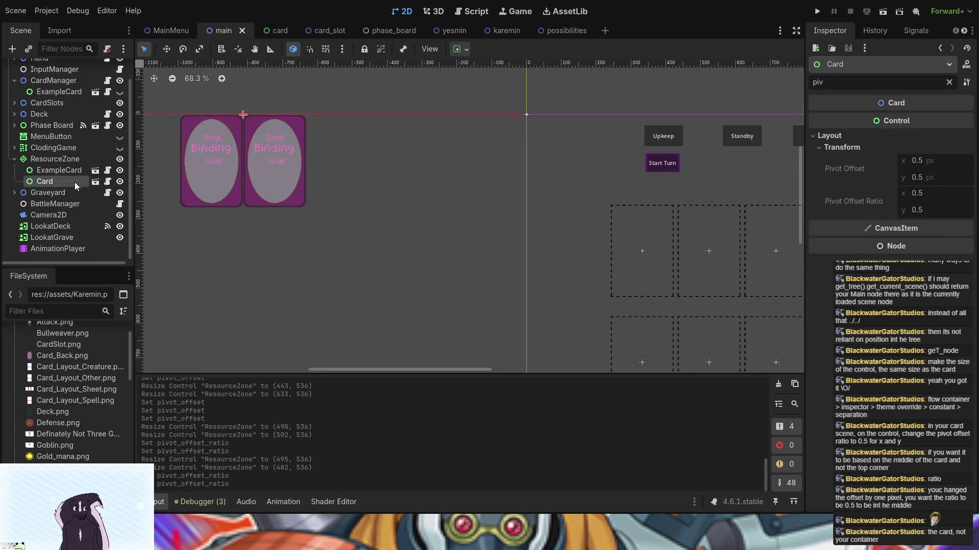
pyautogui.click(349, 158)
pyautogui.click(47, 160)
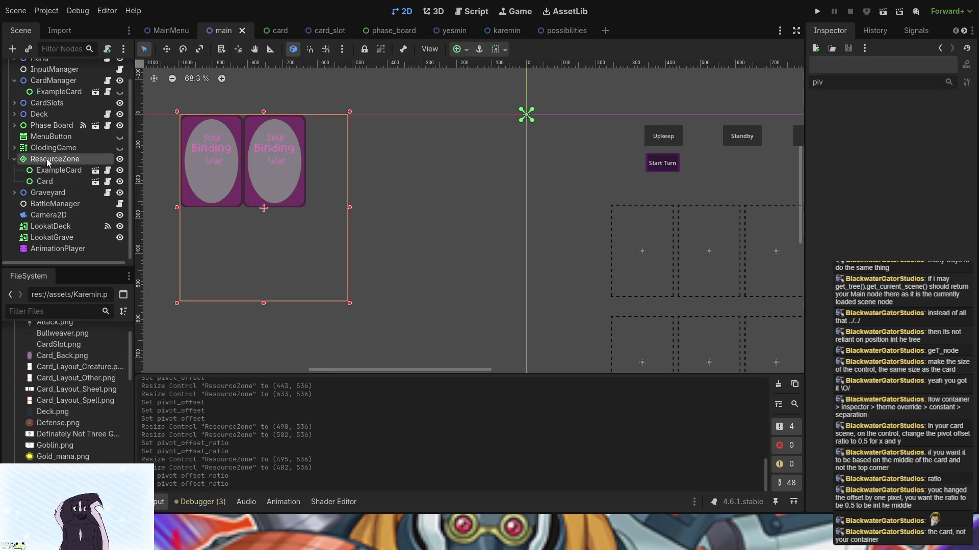
pyautogui.click(889, 202)
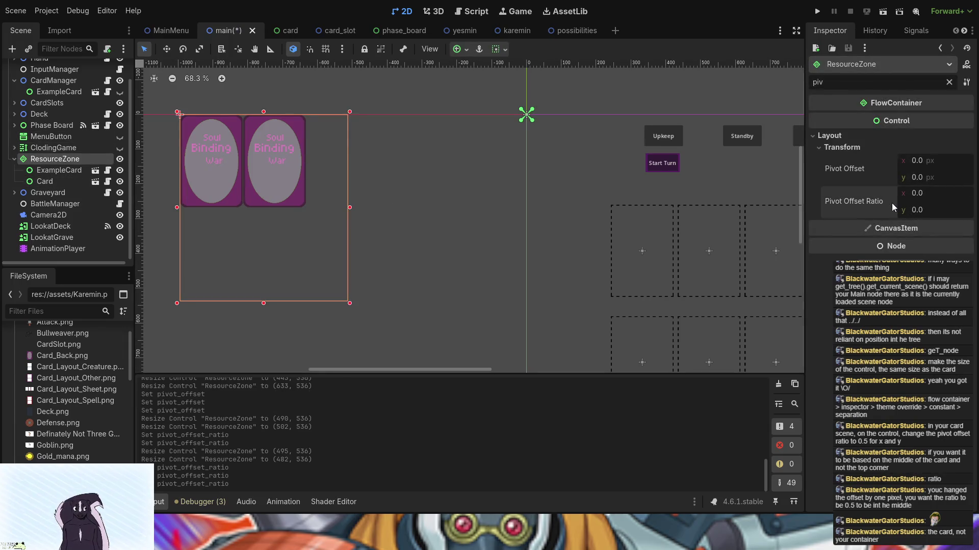
pyautogui.moveTo(351, 207)
pyautogui.mouseDown()
pyautogui.moveTo(338, 207)
pyautogui.moveTo(367, 207)
pyautogui.moveTo(258, 207)
pyautogui.moveTo(381, 207)
pyautogui.mouseUp()
# Try a ResourceZone pivot offset of 1,1, resize it to 717×536, then reset the offset to 0
pyautogui.click(920, 162)
pyautogui.write('1')
pyautogui.click(917, 178)
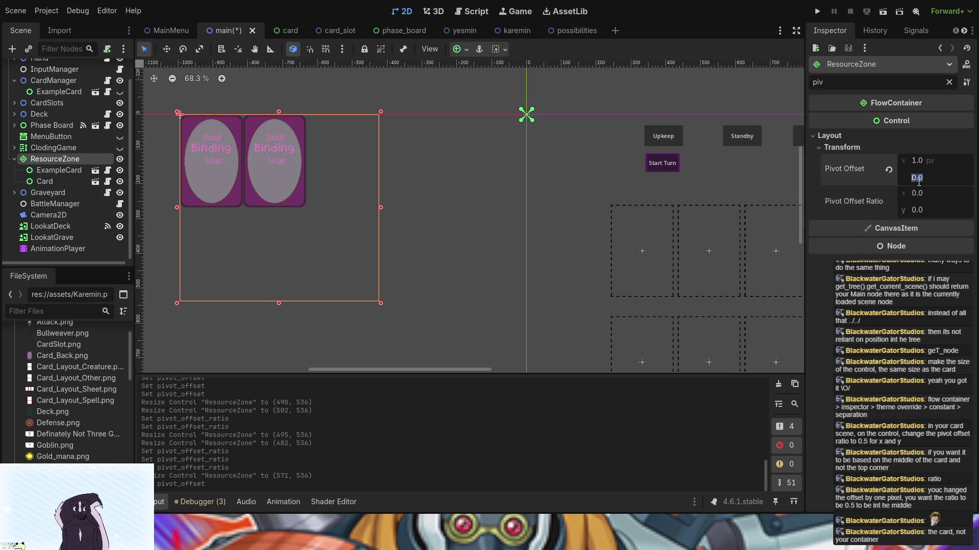
pyautogui.write('1')
pyautogui.press('Return')
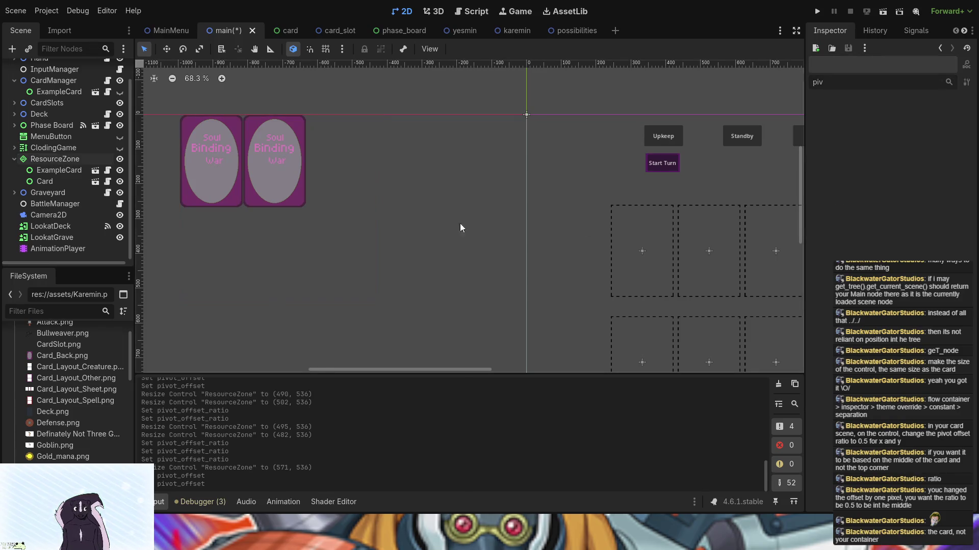
pyautogui.moveTo(380, 207)
pyautogui.mouseDown()
pyautogui.moveTo(237, 213)
pyautogui.moveTo(431, 208)
pyautogui.mouseUp()
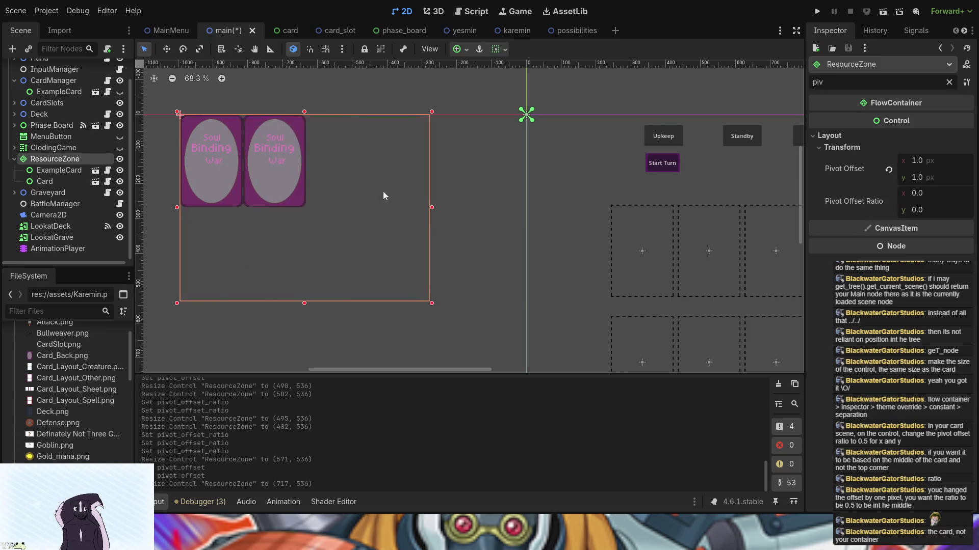
pyautogui.click(889, 170)
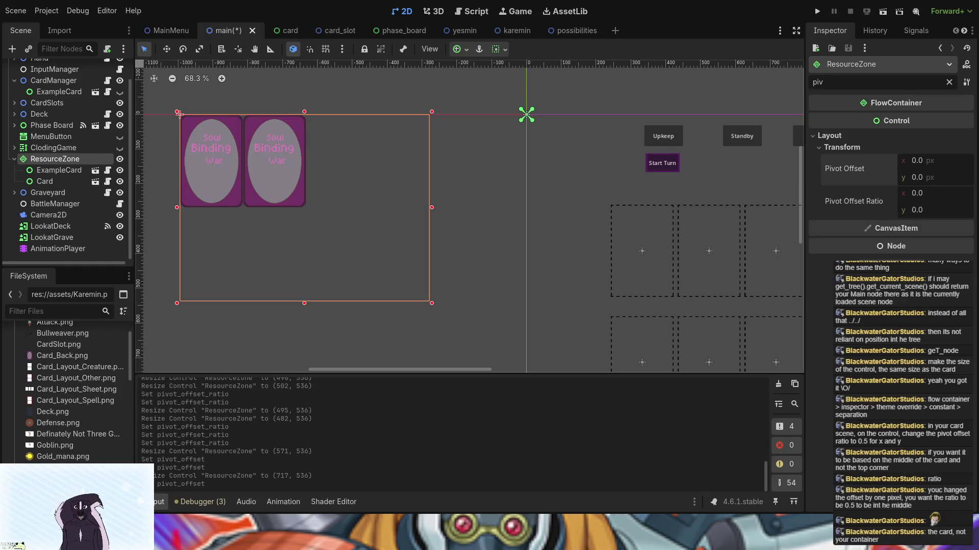
pyautogui.click(277, 27)
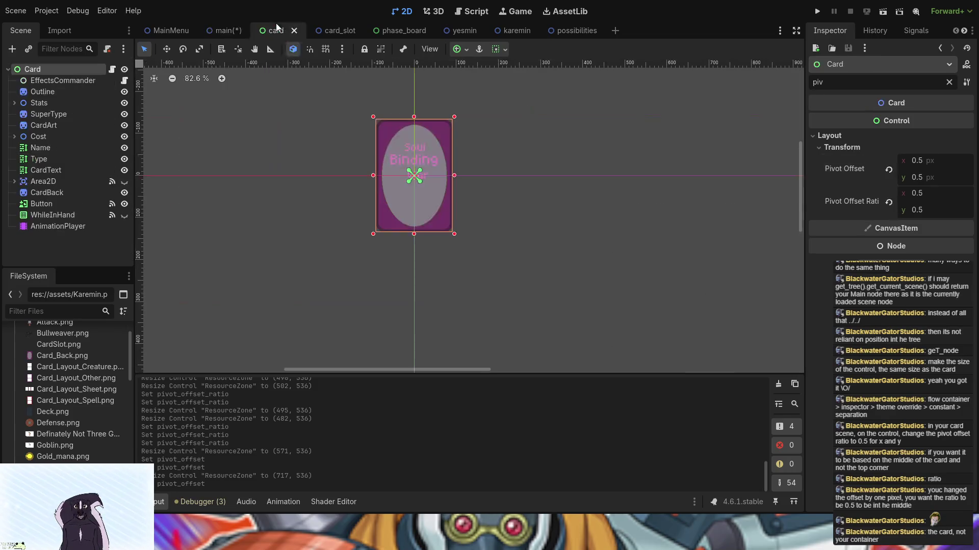
# Reset the Card's pivot offset to 0 px, keeping ratio 0.5, and save the card scene
pyautogui.hotkey('ctrl', 's')
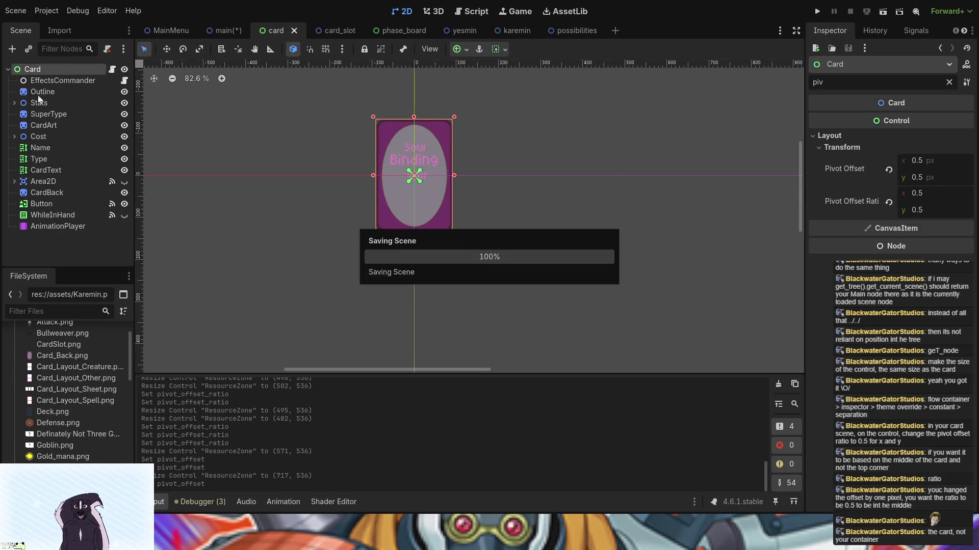
pyautogui.click(889, 170)
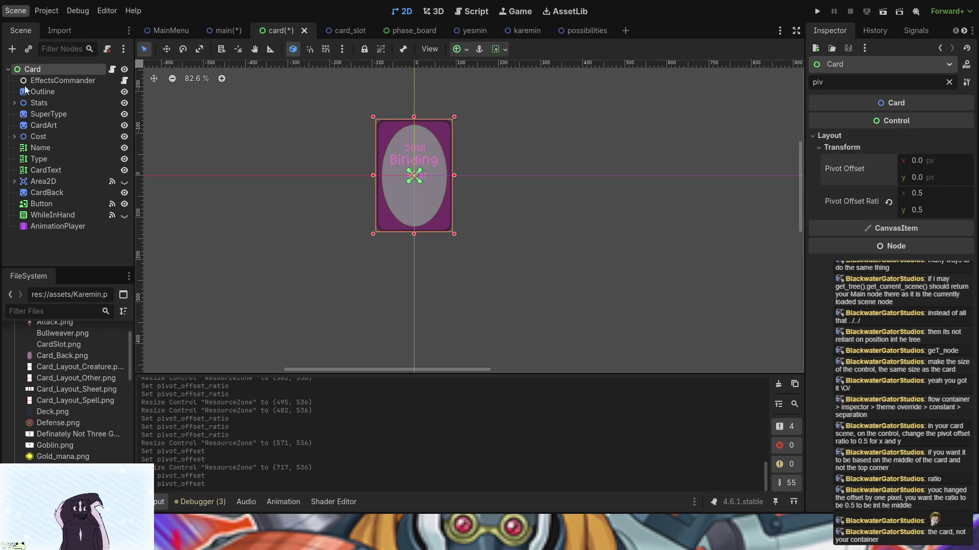
pyautogui.hotkey('ctrl', 's')
pyautogui.click(240, 30)
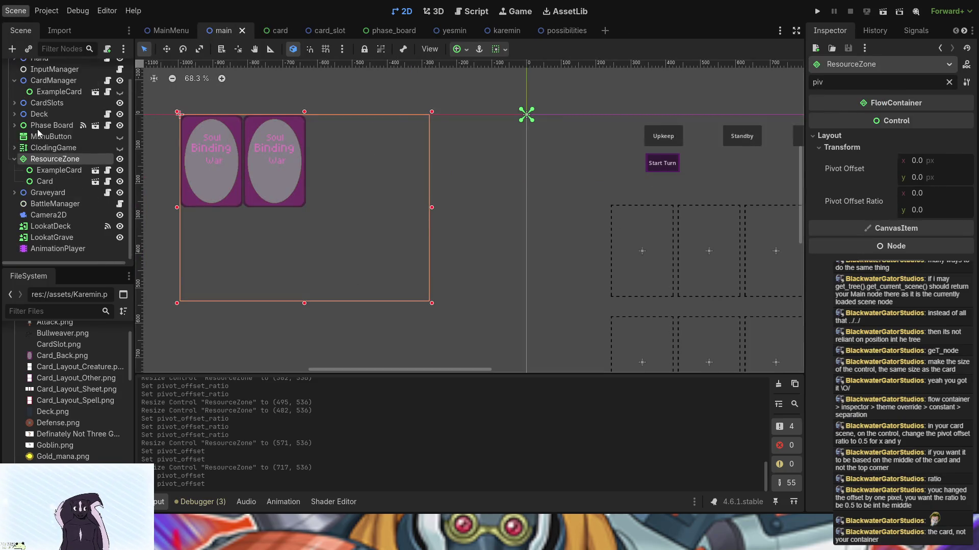
# Narrow ResourceZone, save the main scene, then widen ResourceZone back to 995 px
pyautogui.moveTo(431, 209)
pyautogui.mouseDown()
pyautogui.moveTo(242, 204)
pyautogui.moveTo(407, 193)
pyautogui.mouseUp()
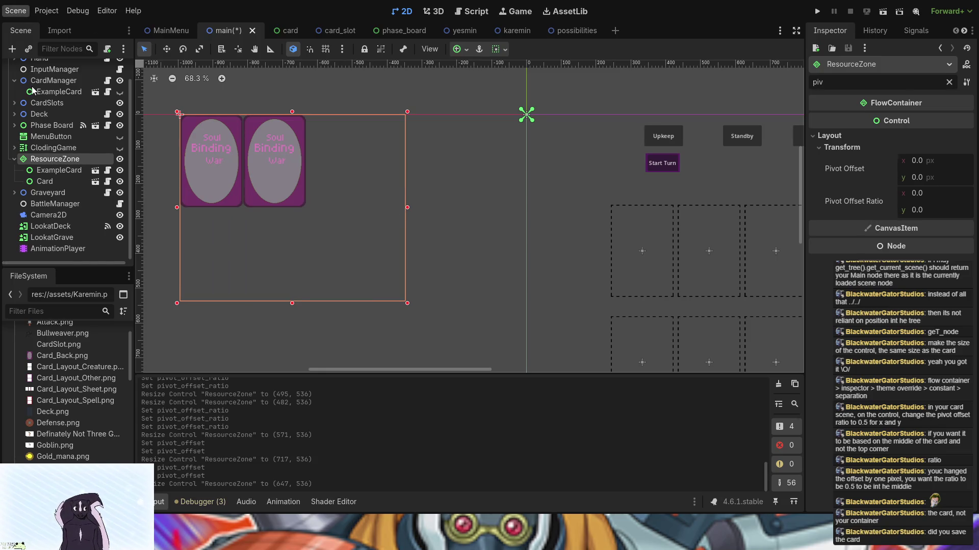
pyautogui.hotkey('ctrl', 's')
pyautogui.moveTo(408, 208); pyautogui.dragTo(529, 207)
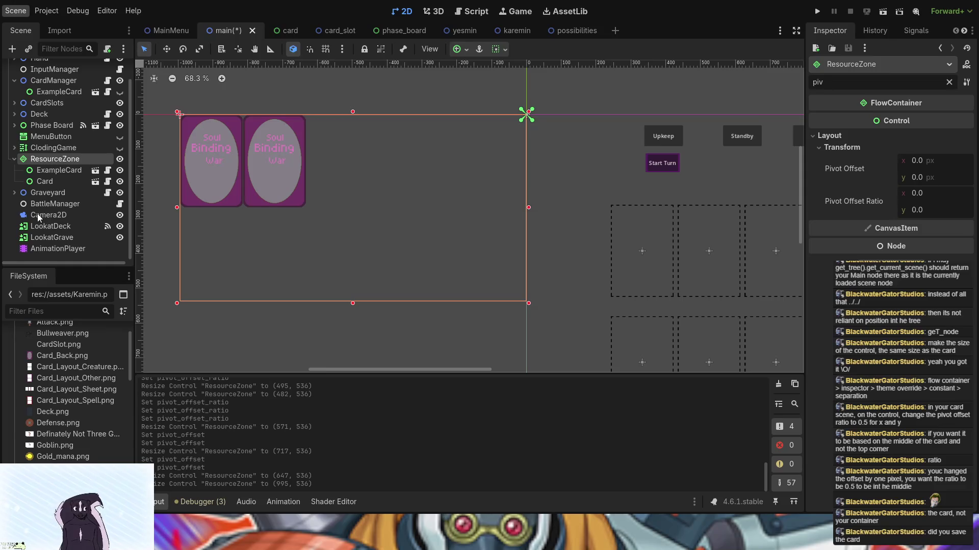
pyautogui.click(297, 32)
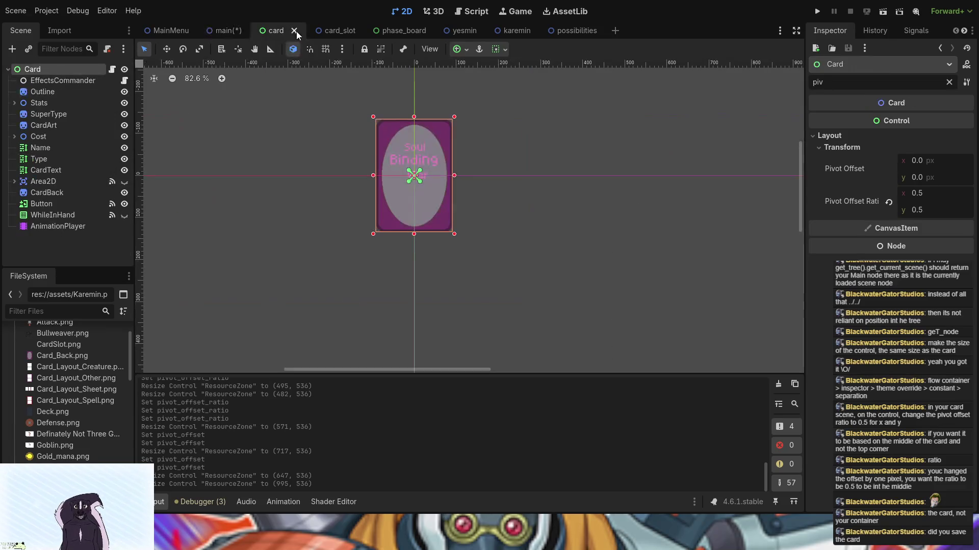
# Save the resize, deselect the Card node, and go back to the main scene
pyautogui.hotkey('ctrl', 's')
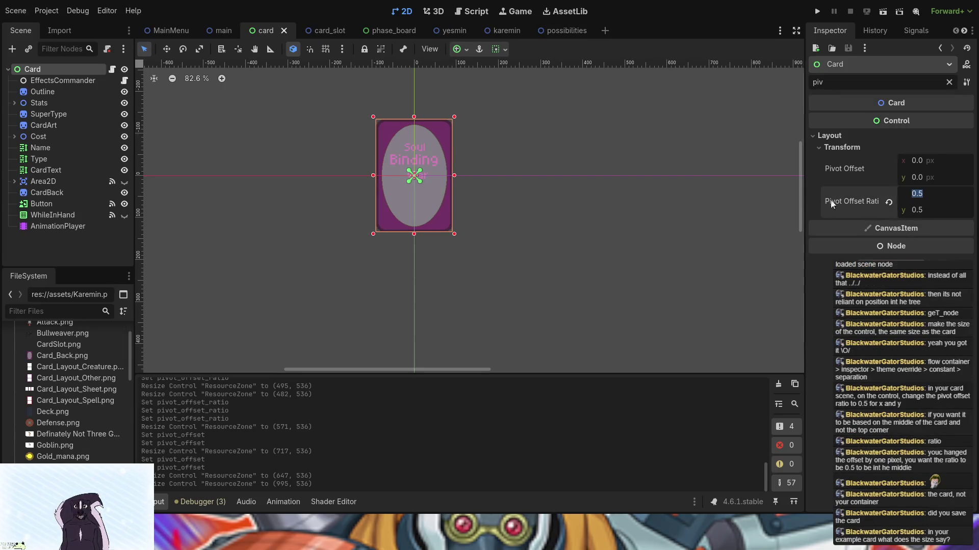
pyautogui.click(680, 228)
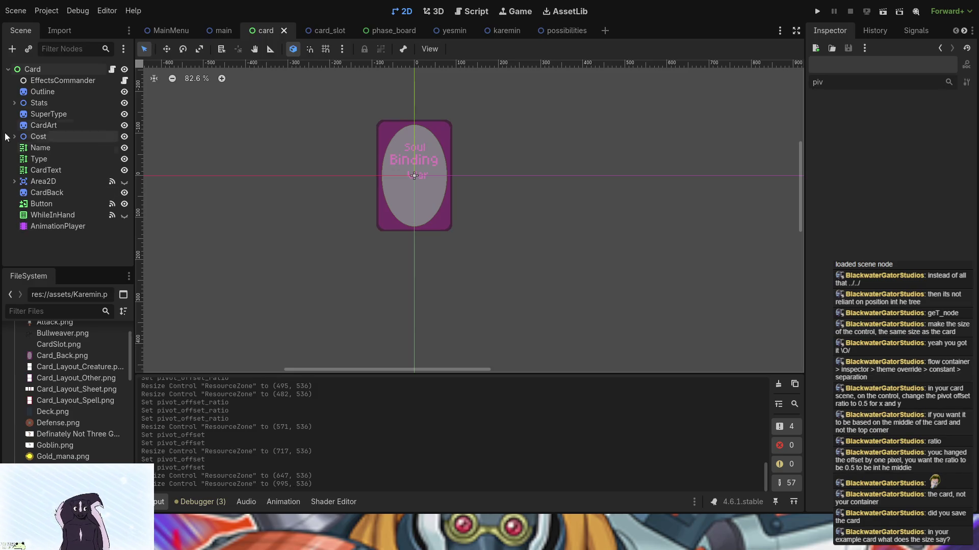
pyautogui.click(218, 33)
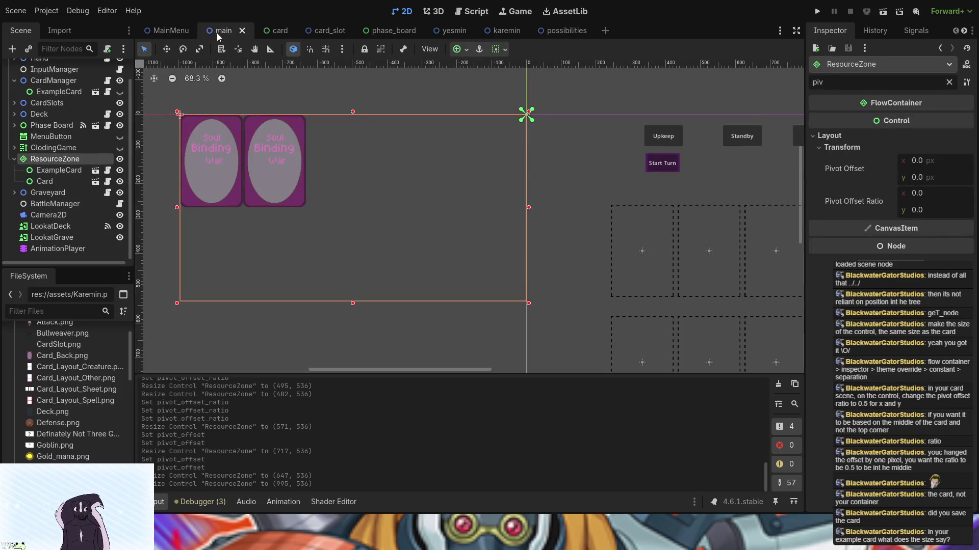
# Select ExampleCard and clear the Inspector filter to reveal its 0×0 px Size
pyautogui.click(60, 173)
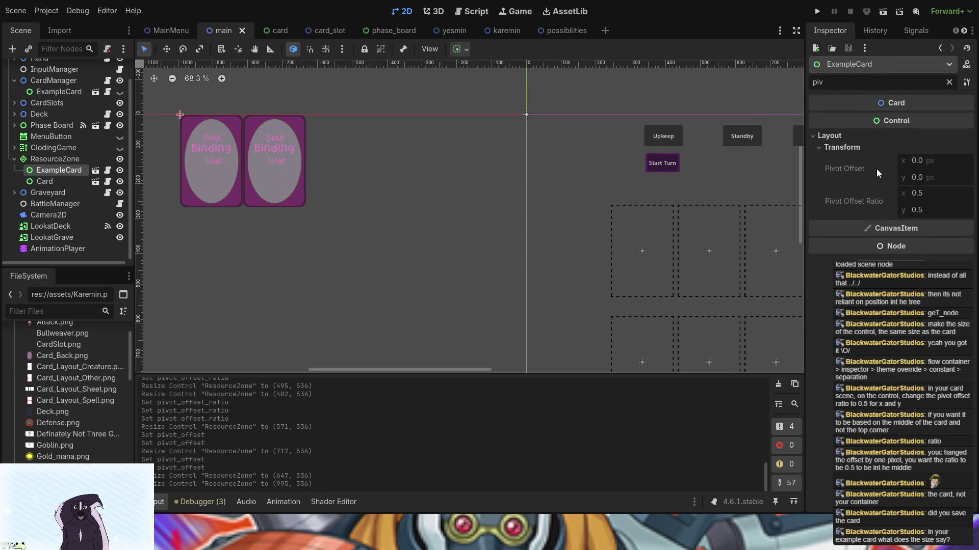
pyautogui.click(949, 82)
pyautogui.scroll(-5, 894, 234)
pyautogui.scroll(-4, 890, 204)
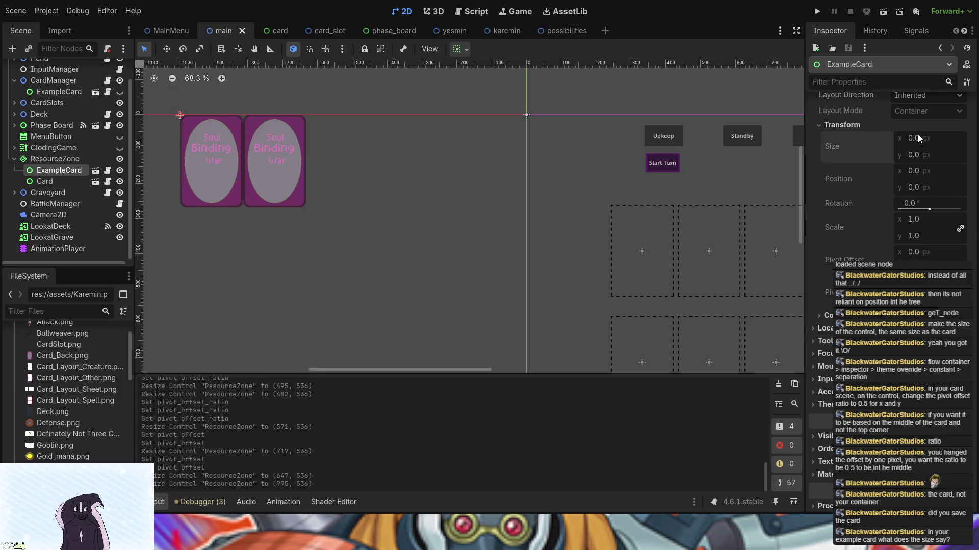
pyautogui.click(49, 182)
pyautogui.click(50, 170)
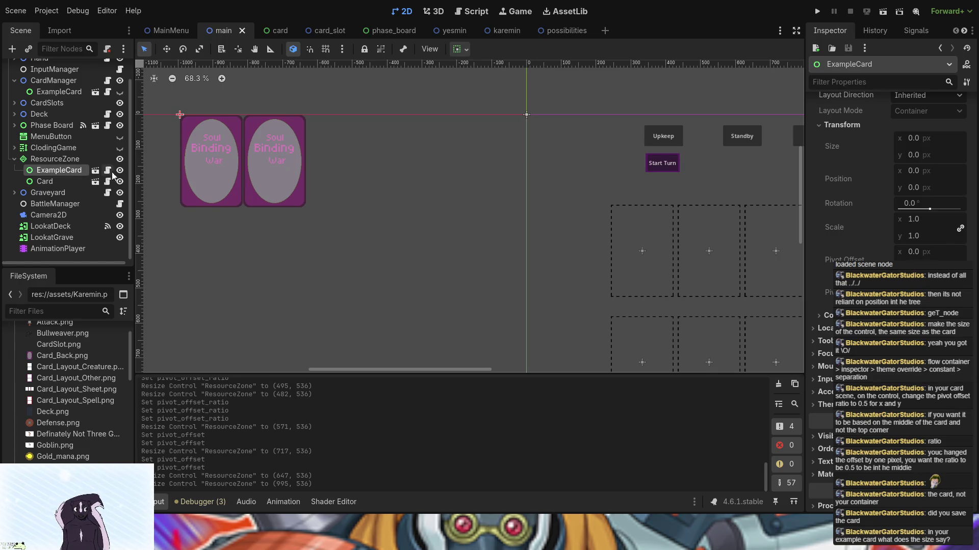
# Check the card scene's Size of 181×267 px in the Inspector
pyautogui.click(281, 27)
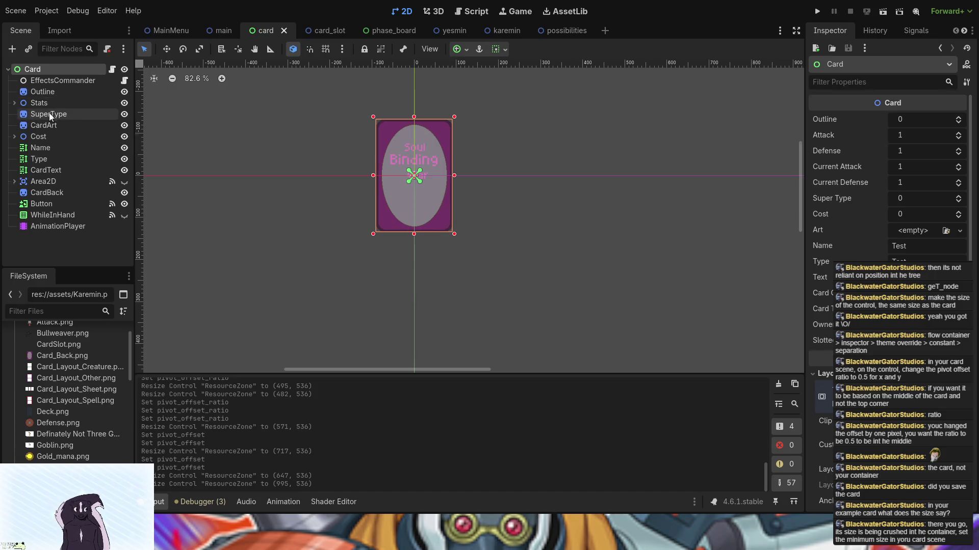
pyautogui.scroll(-10, 887, 306)
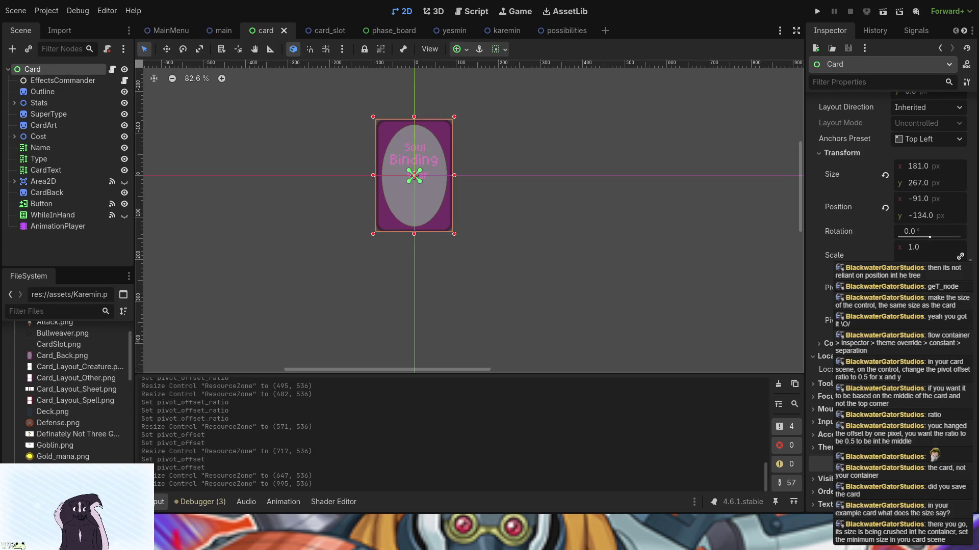
pyautogui.scroll(4, 910, 257)
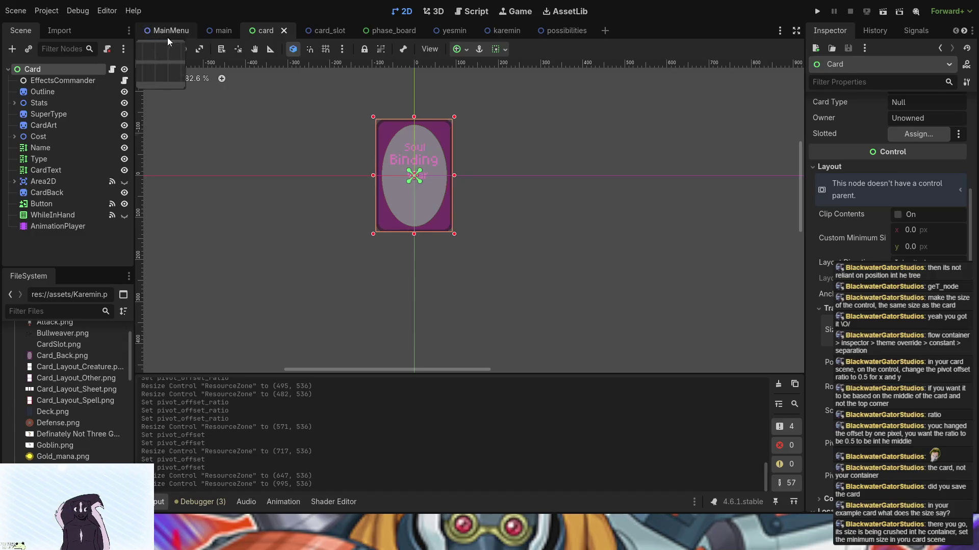
# Inspect the Card instance in ResourceZone, briefly opening its own scene
pyautogui.click(224, 32)
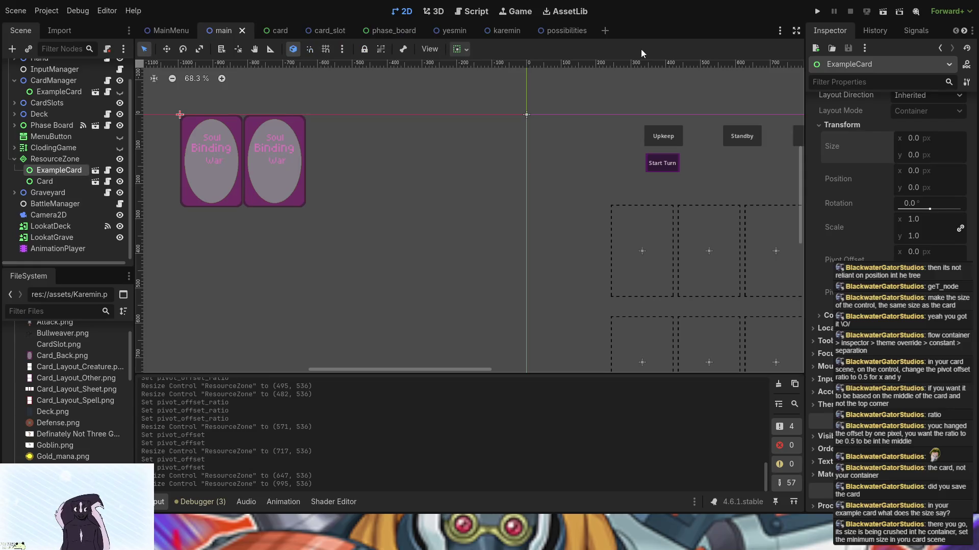
pyautogui.click(79, 181)
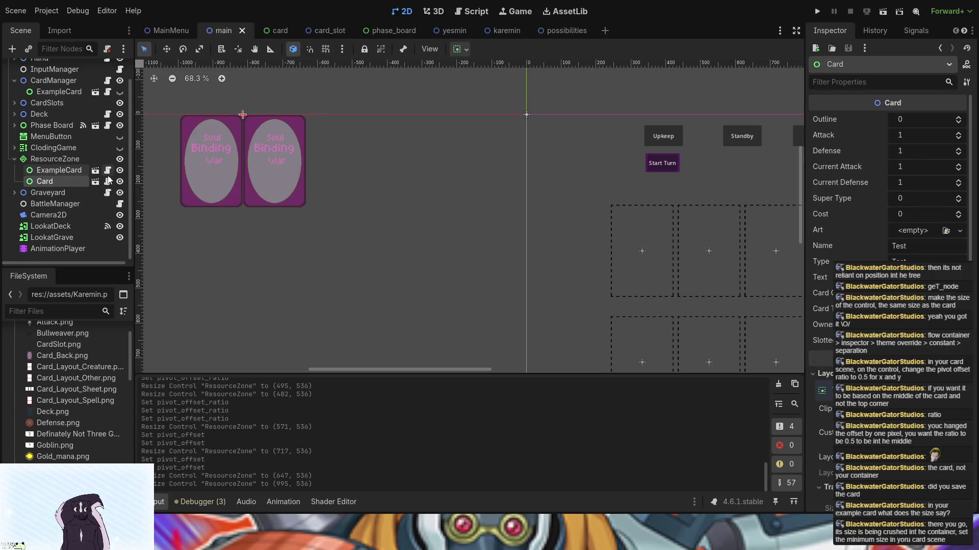
pyautogui.click(71, 170)
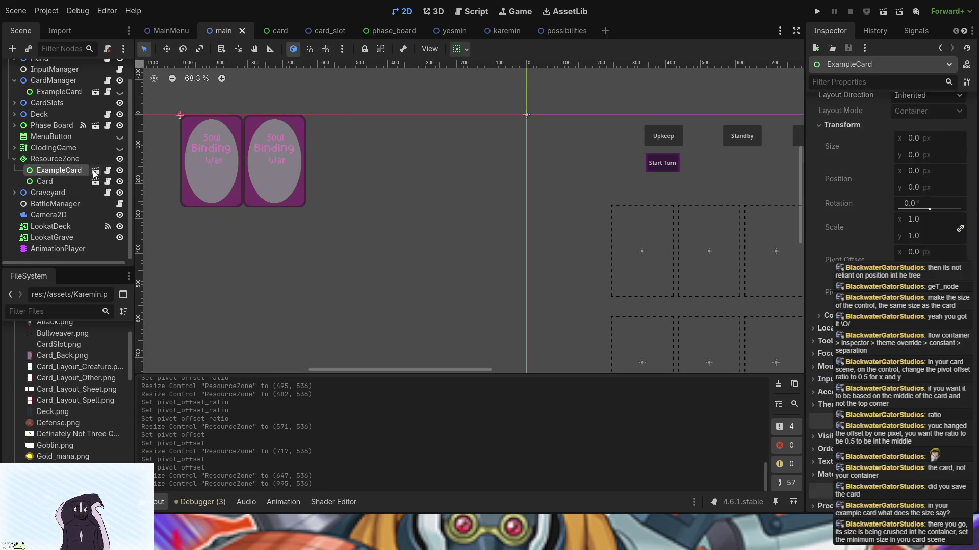
pyautogui.click(74, 181)
pyautogui.click(95, 182)
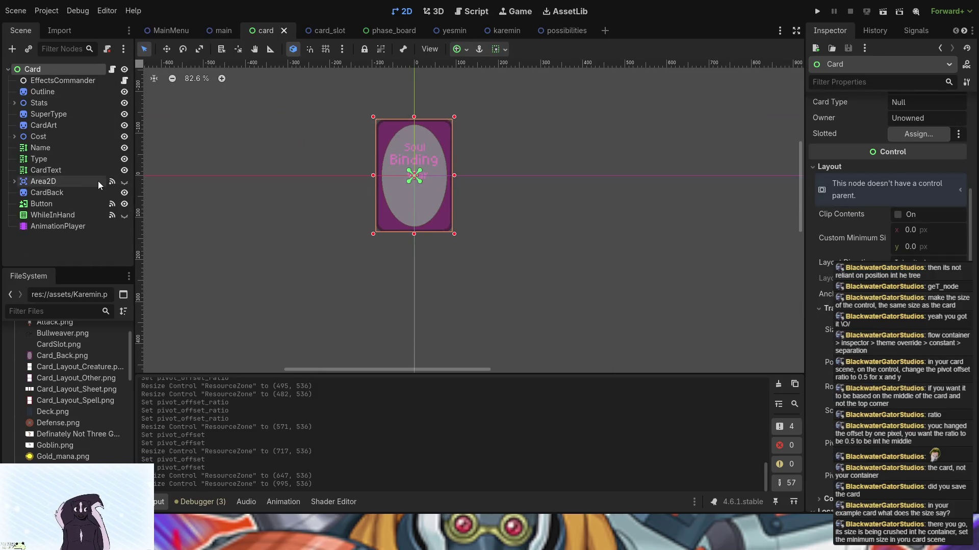
pyautogui.click(221, 30)
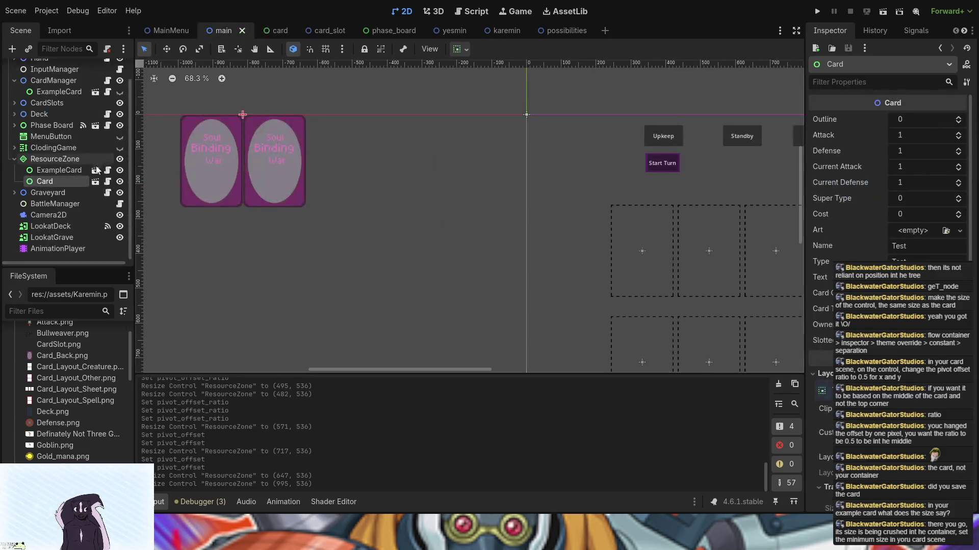
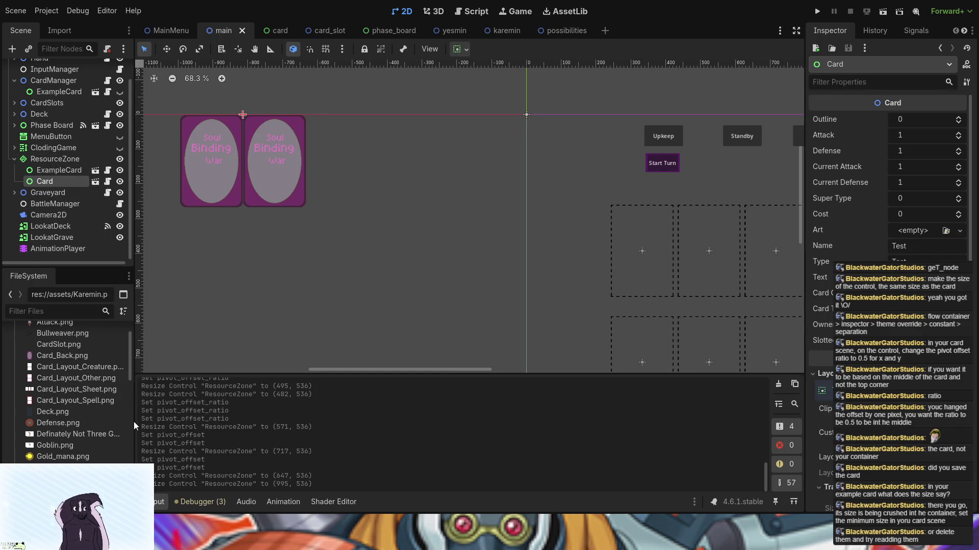
# Delete the old Card and instance card.tscn as a child of ResourceZone
pyautogui.press('Delete')
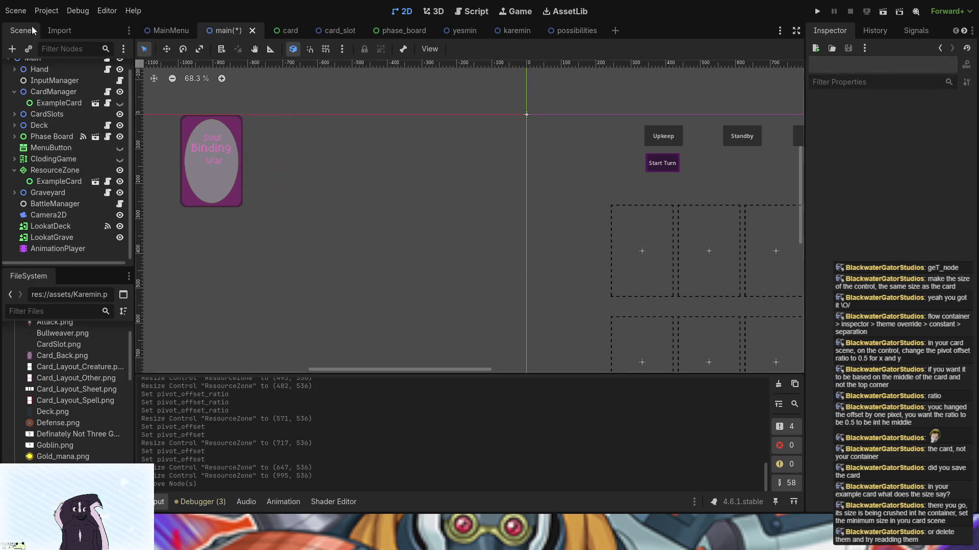
pyautogui.click(51, 171)
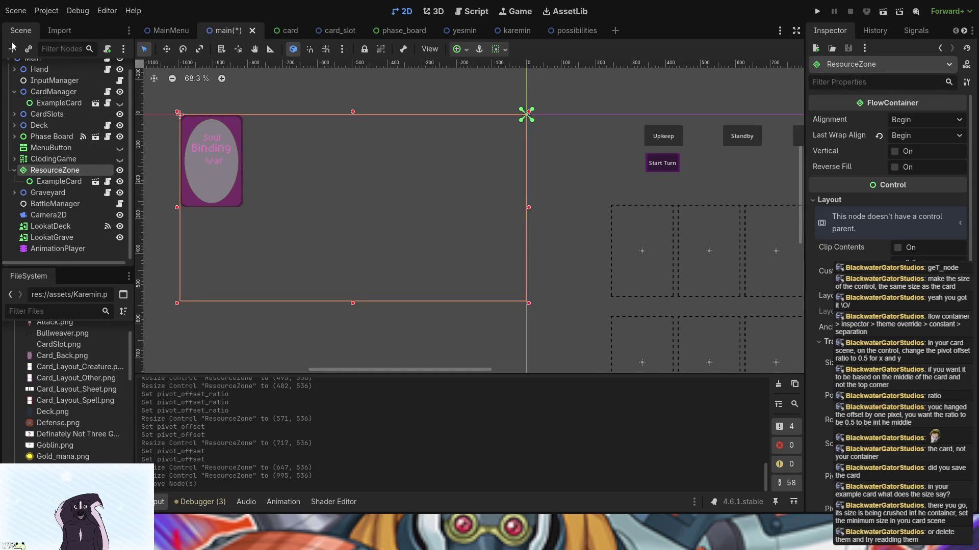
pyautogui.click(29, 49)
pyautogui.doubleClick(375, 150)
# Select the new Card and expand its Layout and Container Sizing properties
pyautogui.click(73, 194)
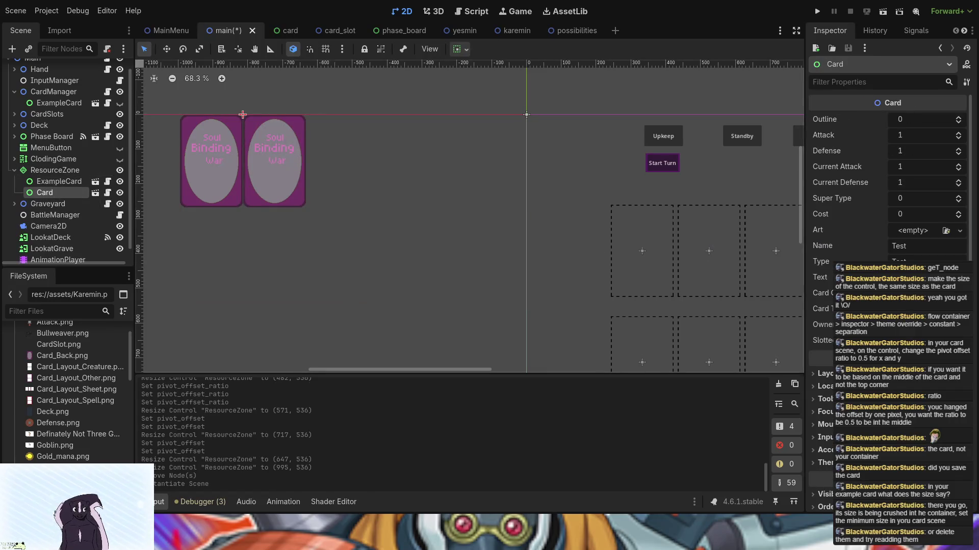
pyautogui.scroll(-5, 837, 236)
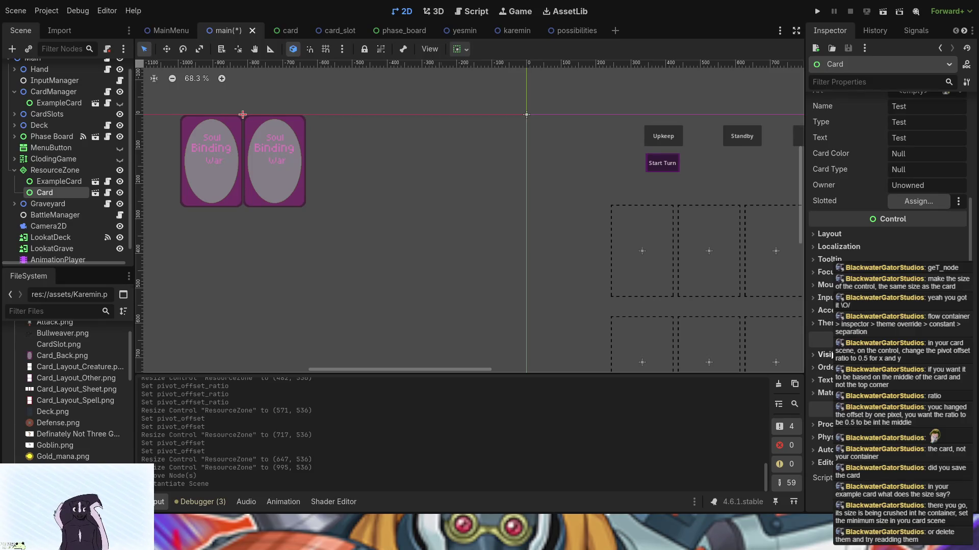
pyautogui.click(829, 234)
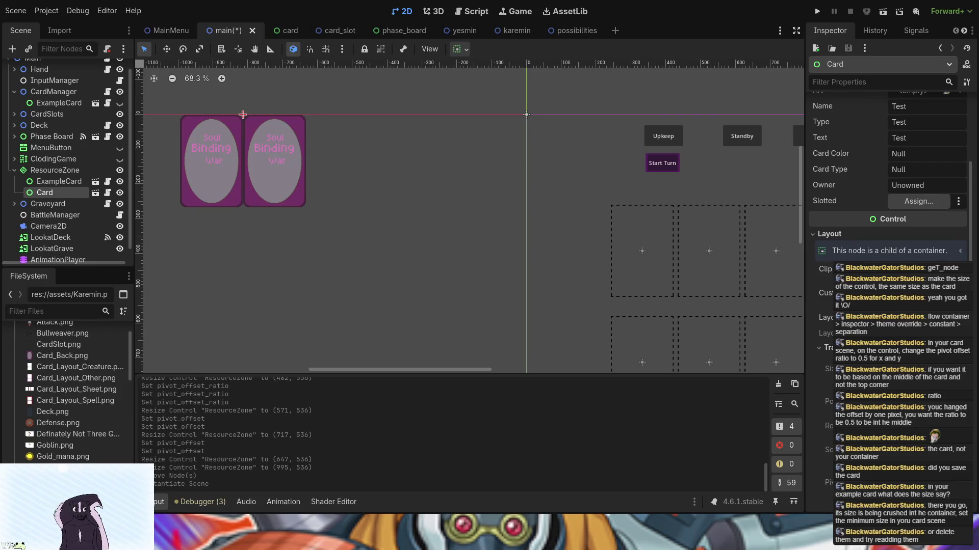
pyautogui.scroll(-5, 887, 204)
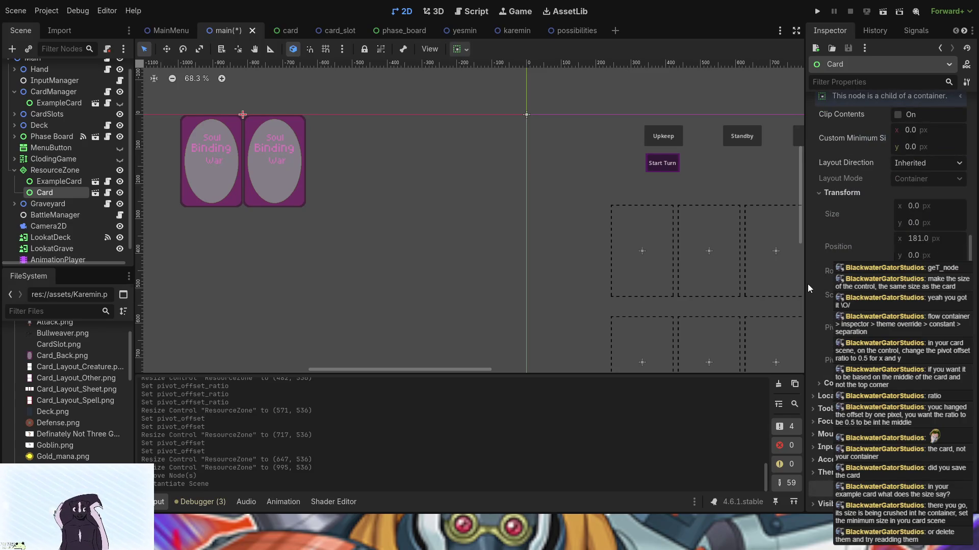
pyautogui.click(824, 383)
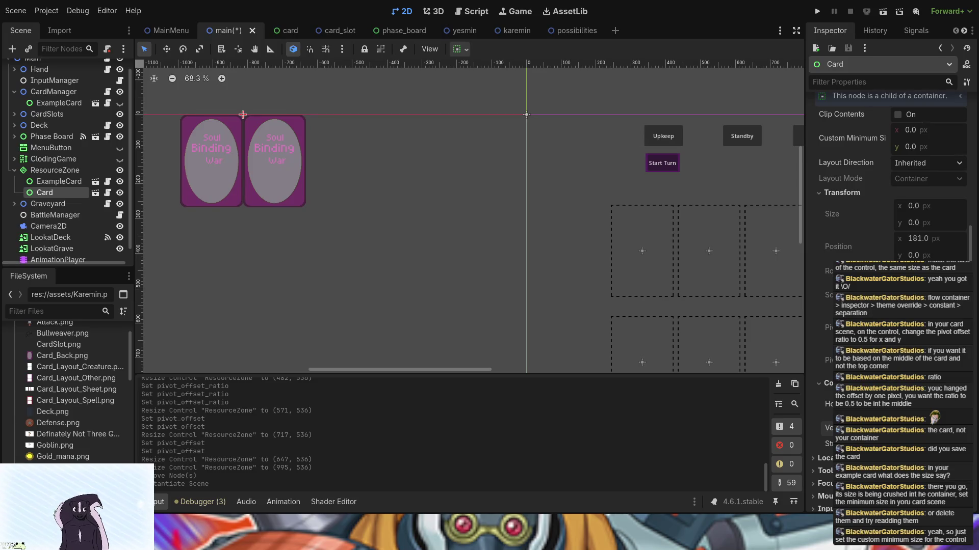
pyautogui.scroll(5, 866, 428)
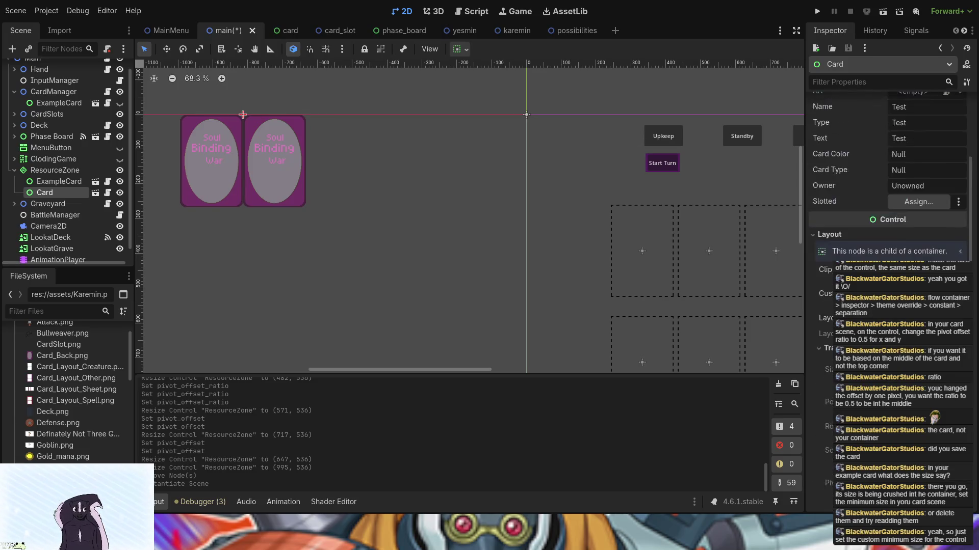
pyautogui.scroll(-8, 887, 306)
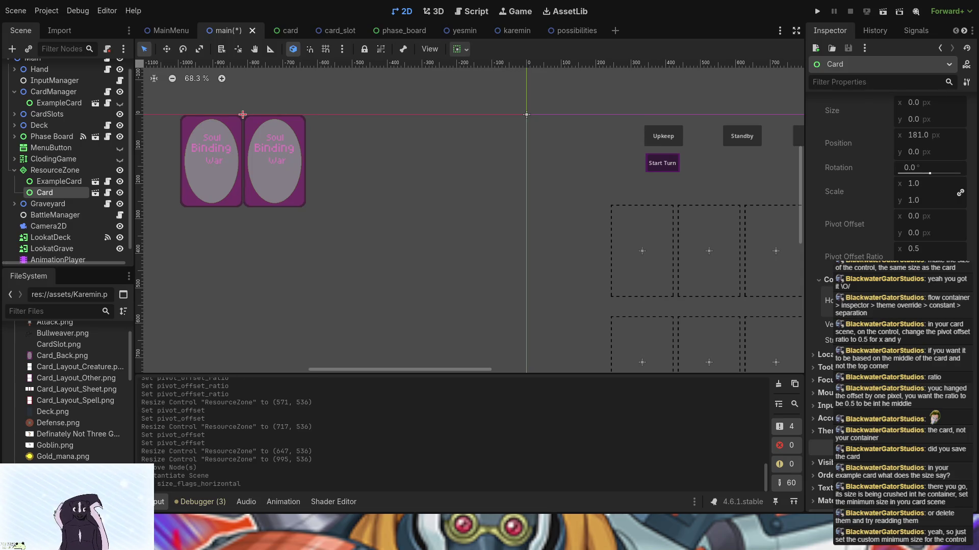
# Drag ResourceZone's right edge inward so it just fits the two cards
pyautogui.click(396, 164)
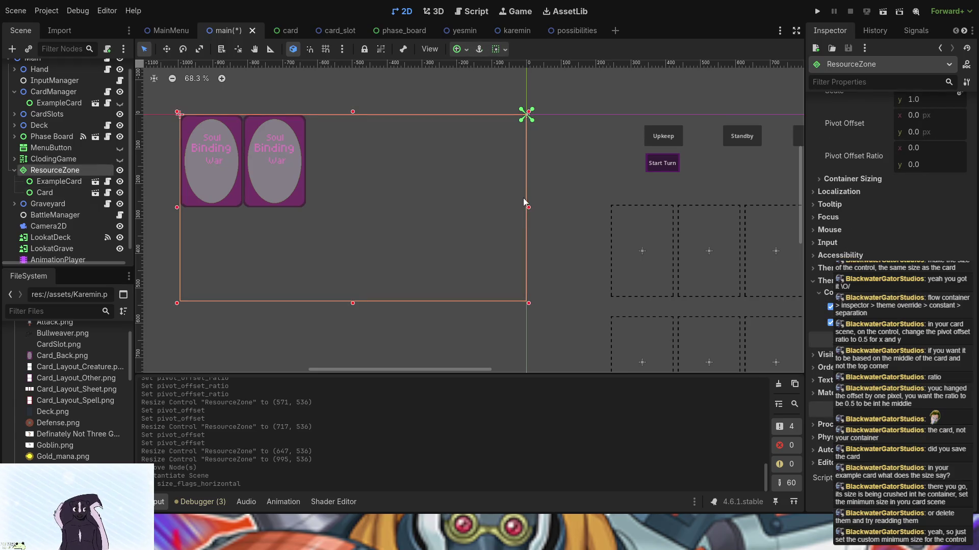
pyautogui.moveTo(528, 207)
pyautogui.mouseDown()
pyautogui.moveTo(301, 209)
pyautogui.moveTo(319, 210)
pyautogui.mouseUp()
pyautogui.scroll(-5, 887, 214)
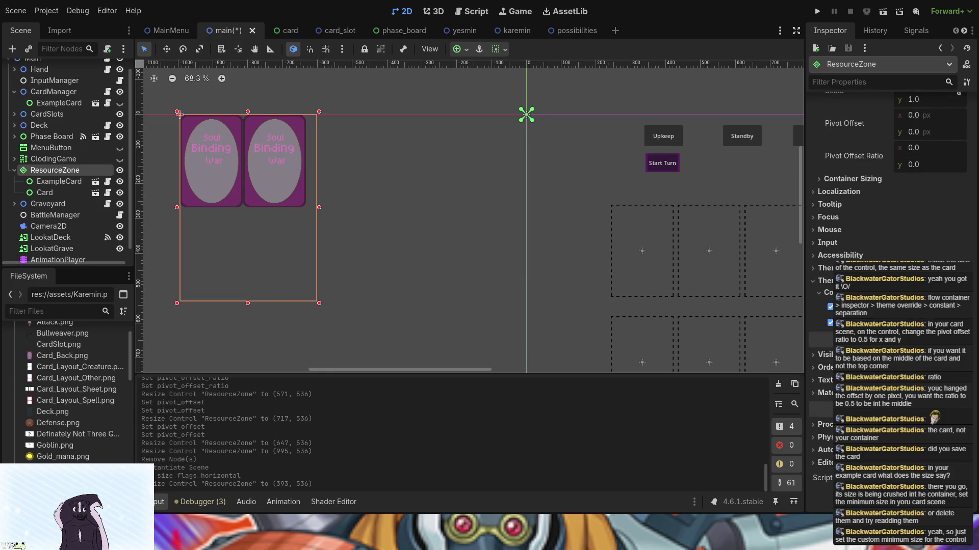
pyautogui.scroll(5, 826, 357)
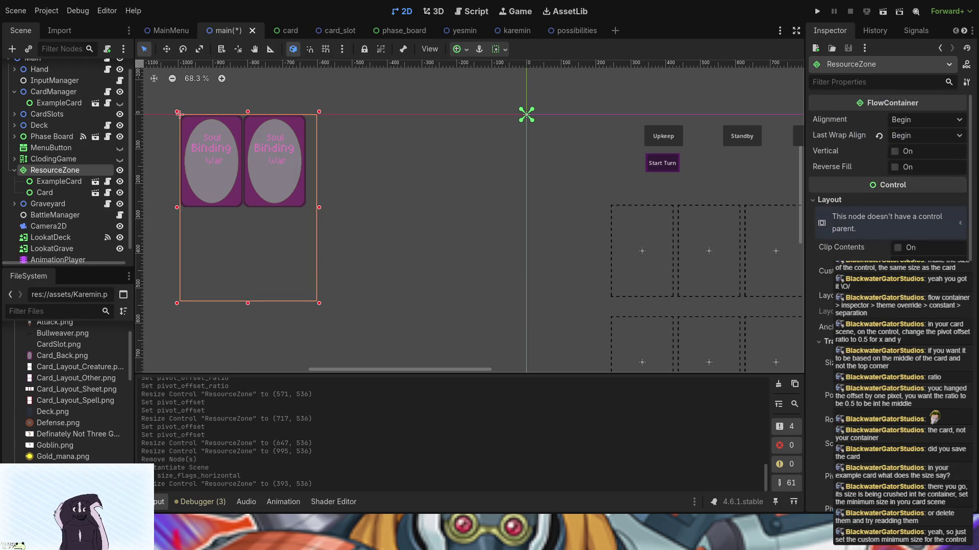
# Toggle ResourceZone's horizontal and vertical Container Sizing flags, widening it slightly to 419 px
pyautogui.click(819, 200)
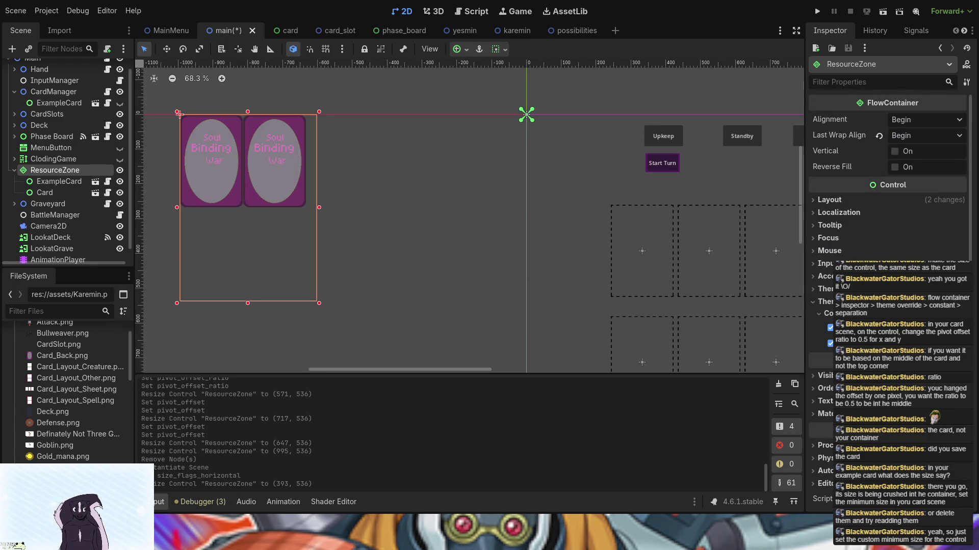
pyautogui.click(826, 199)
pyautogui.scroll(-4, 825, 199)
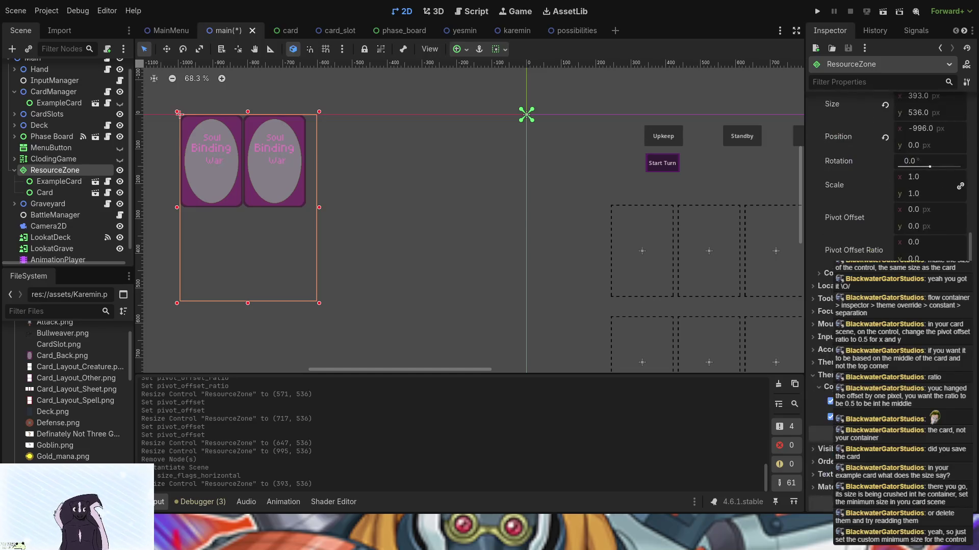
pyautogui.click(825, 273)
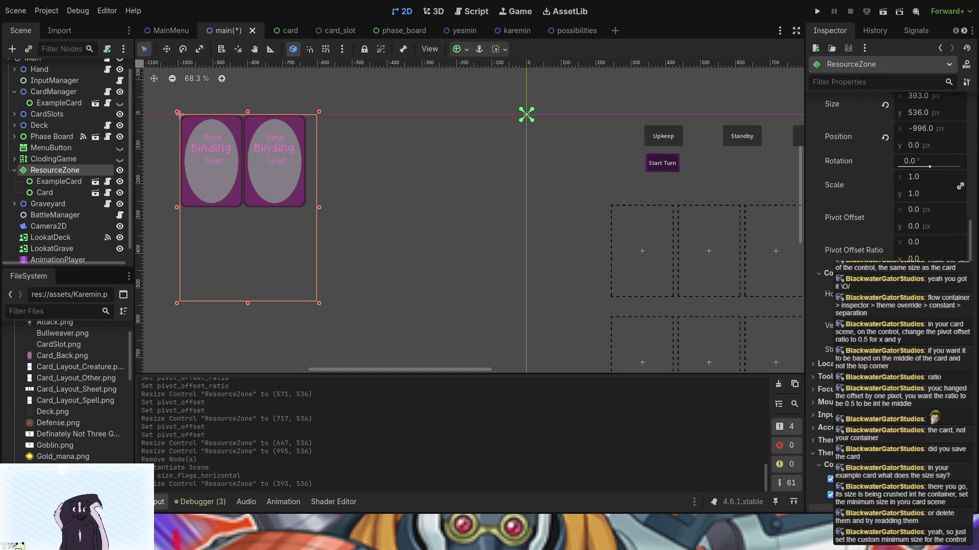
pyautogui.click(826, 301)
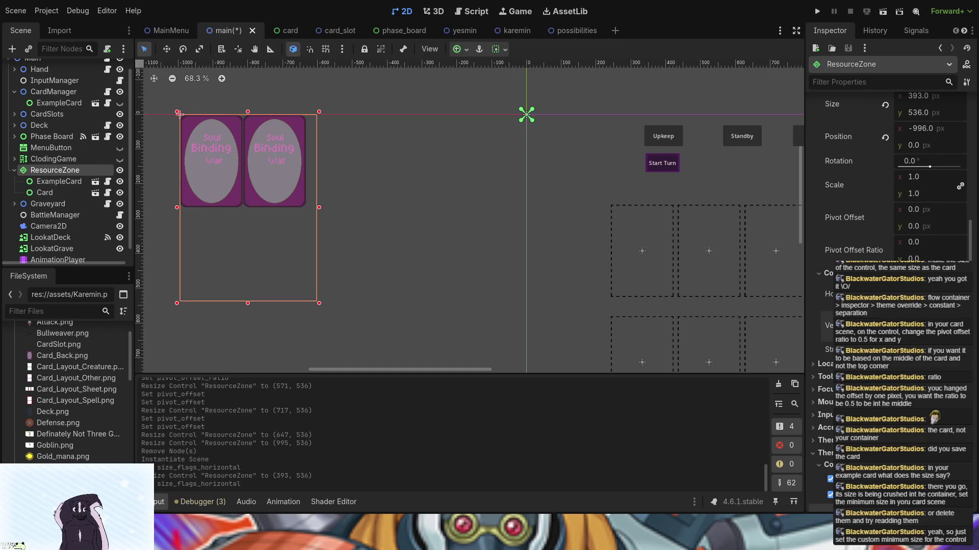
pyautogui.click(827, 326)
pyautogui.moveTo(319, 208)
pyautogui.mouseDown()
pyautogui.moveTo(286, 209)
pyautogui.moveTo(328, 209)
pyautogui.mouseUp()
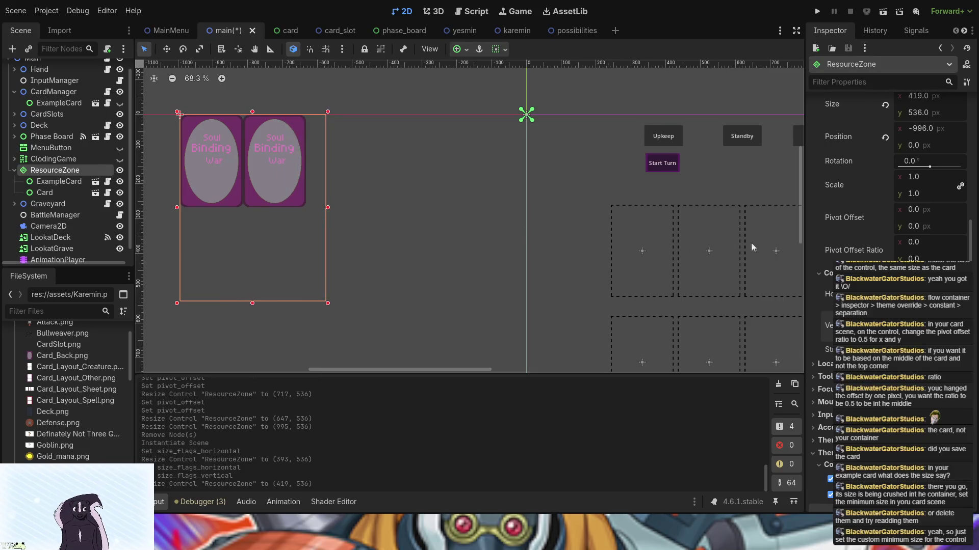
pyautogui.click(827, 326)
pyautogui.click(827, 314)
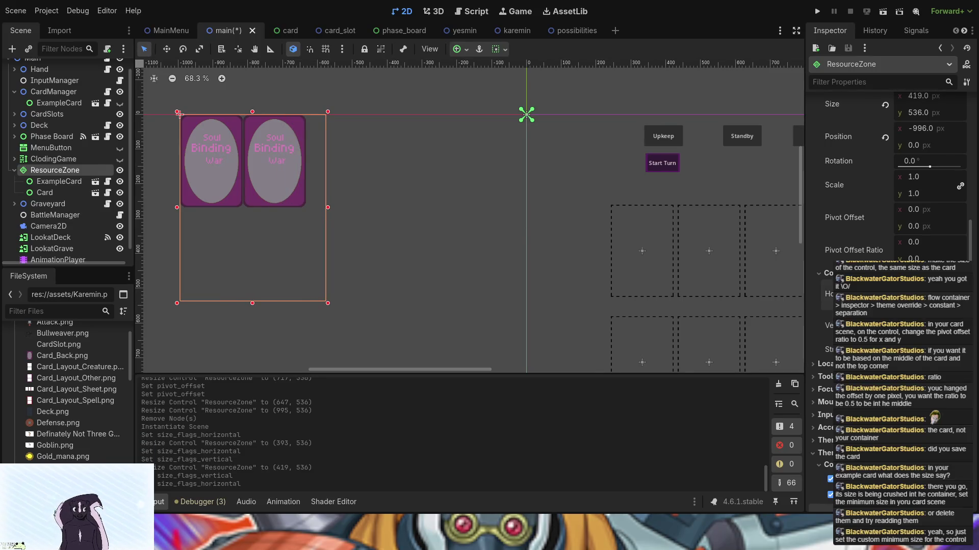
pyautogui.scroll(5, 889, 178)
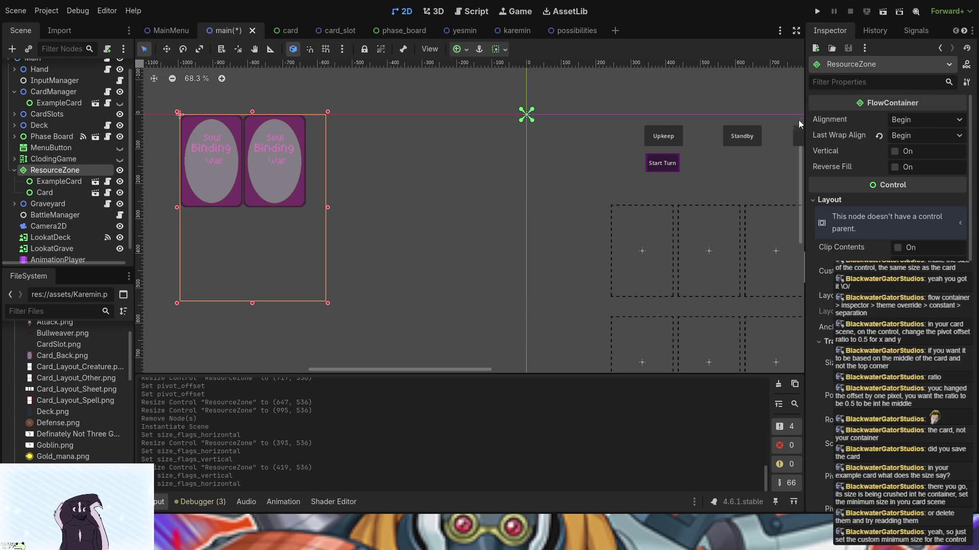
# Try FlowContainer Reverse Fill and Vertical, turn both off, and widen ResourceZone to 996 px
pyautogui.click(893, 168)
pyautogui.click(894, 168)
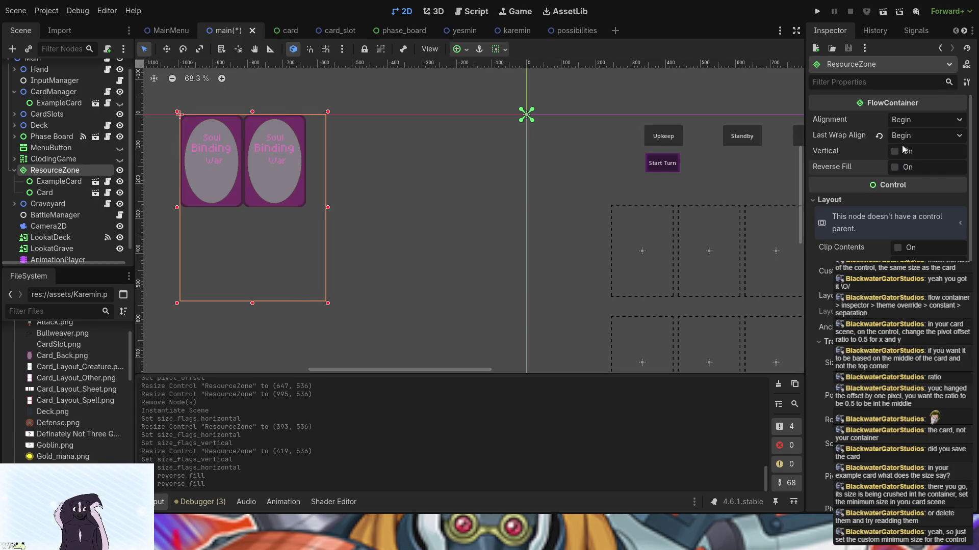
pyautogui.click(894, 151)
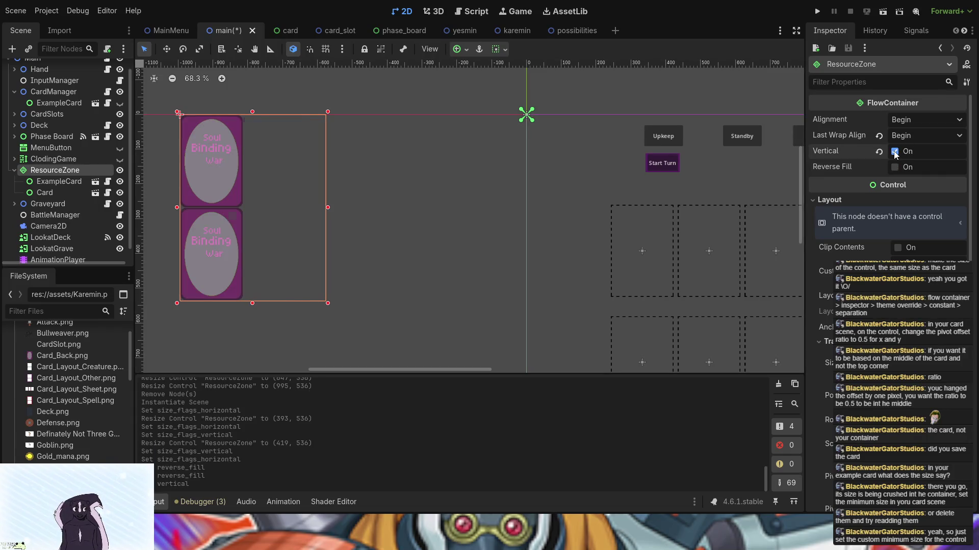
pyautogui.click(894, 151)
pyautogui.moveTo(328, 209); pyautogui.dragTo(530, 216)
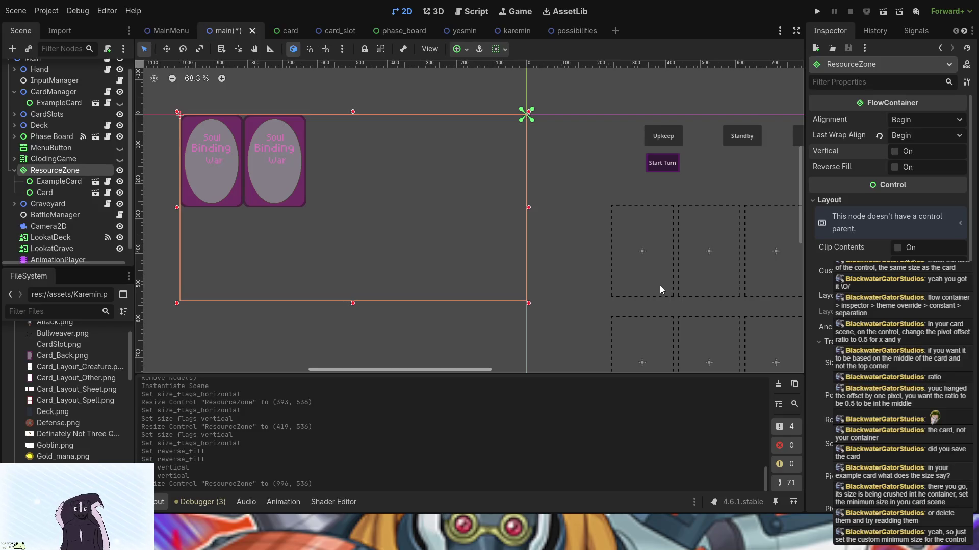
# Check ExampleCard's Custom Minimum Size via a 'min' property filter, then open the card scene
pyautogui.click(296, 150)
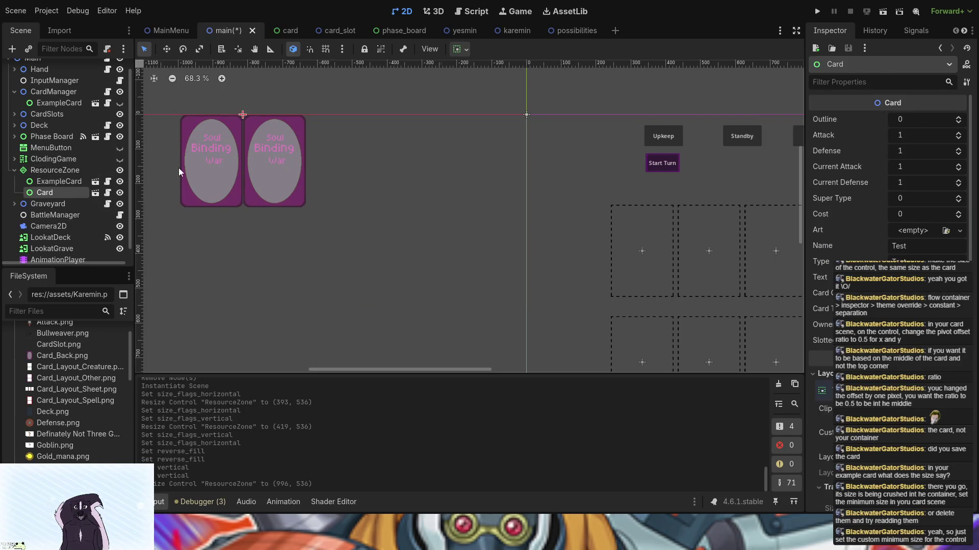
pyautogui.click(221, 168)
pyautogui.scroll(2, 887, 204)
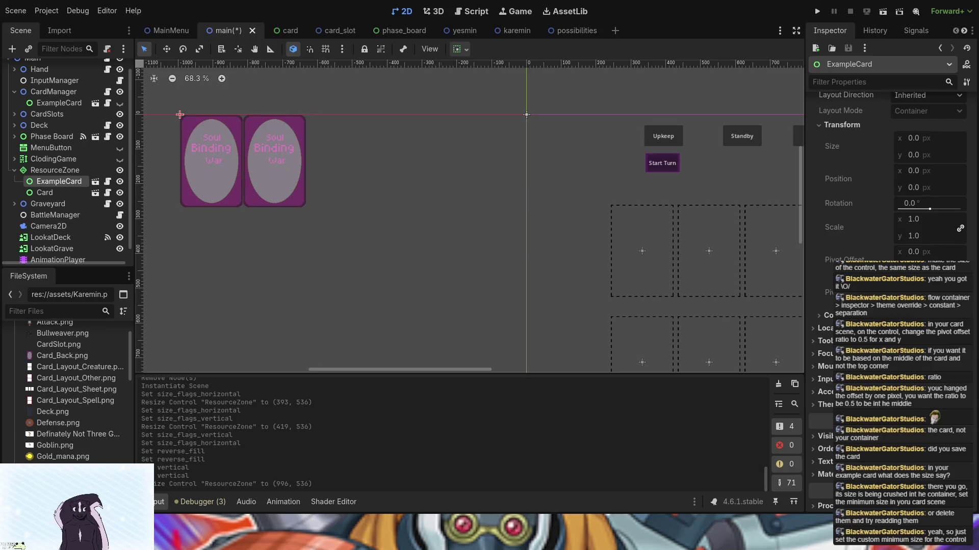
pyautogui.scroll(10, 885, 177)
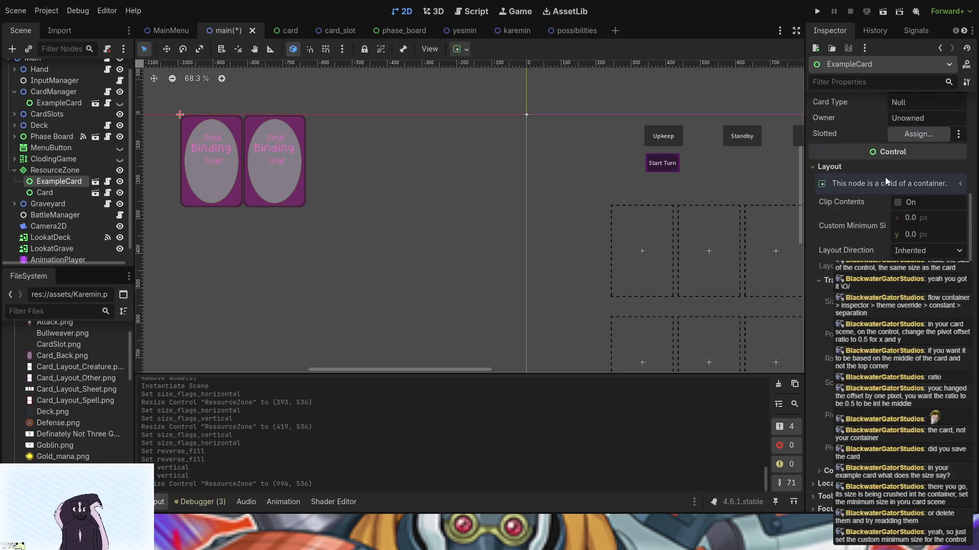
pyautogui.click(872, 83)
pyautogui.write('min')
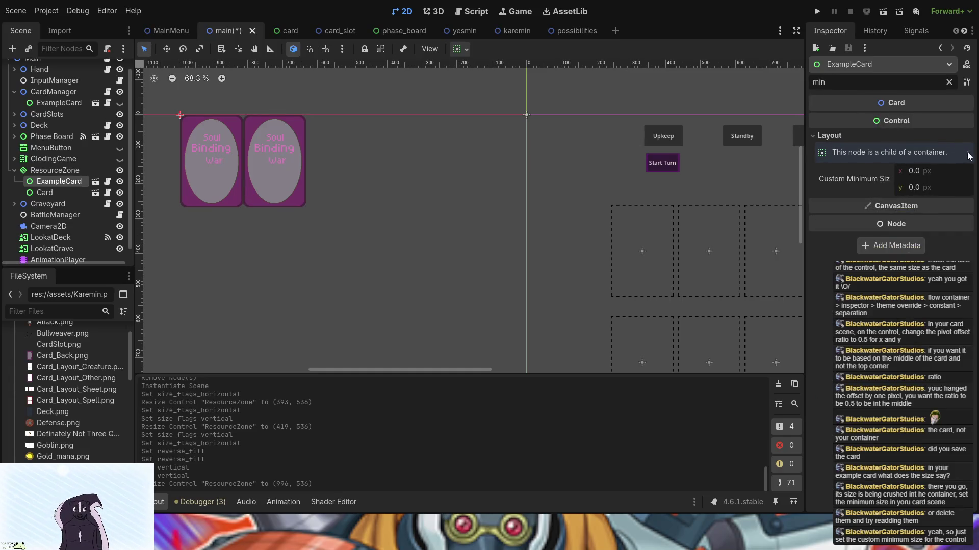
pyautogui.click(909, 174)
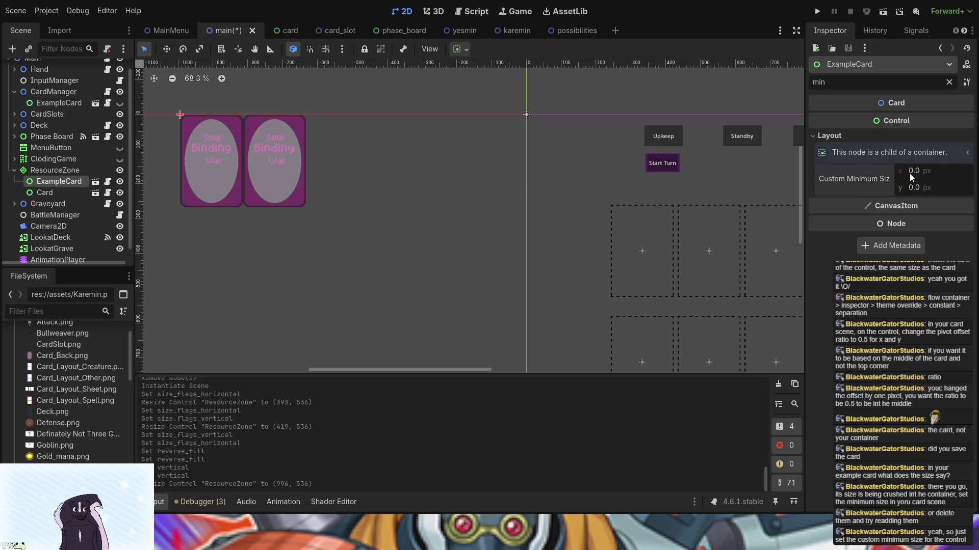
pyautogui.click(300, 32)
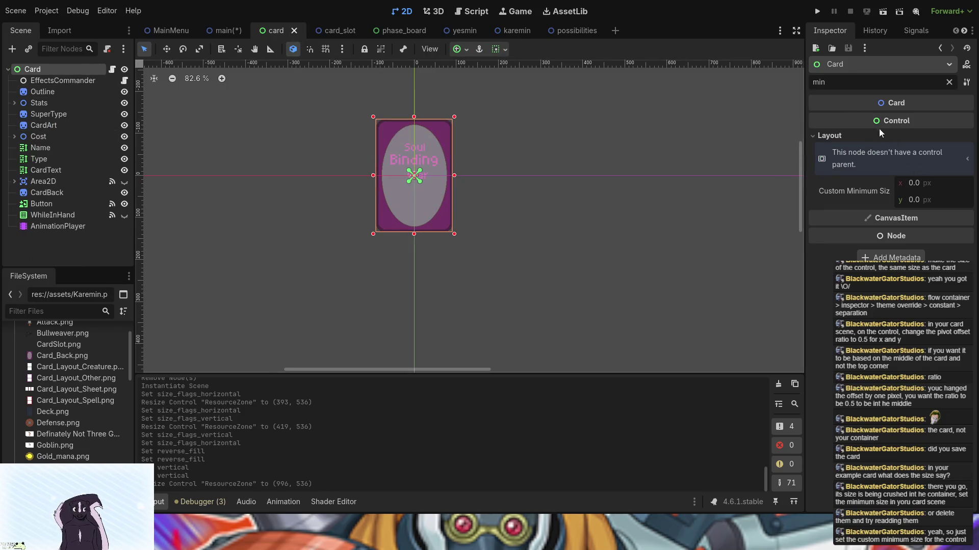
# Clear the filter and review the Card's width, briefly switching to the main scene and back
pyautogui.click(949, 83)
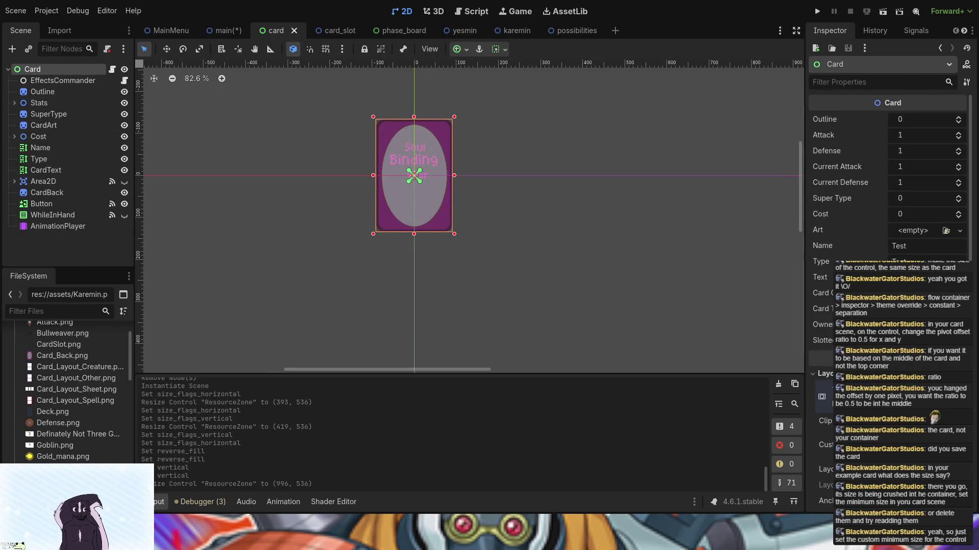
pyautogui.scroll(-10, 922, 134)
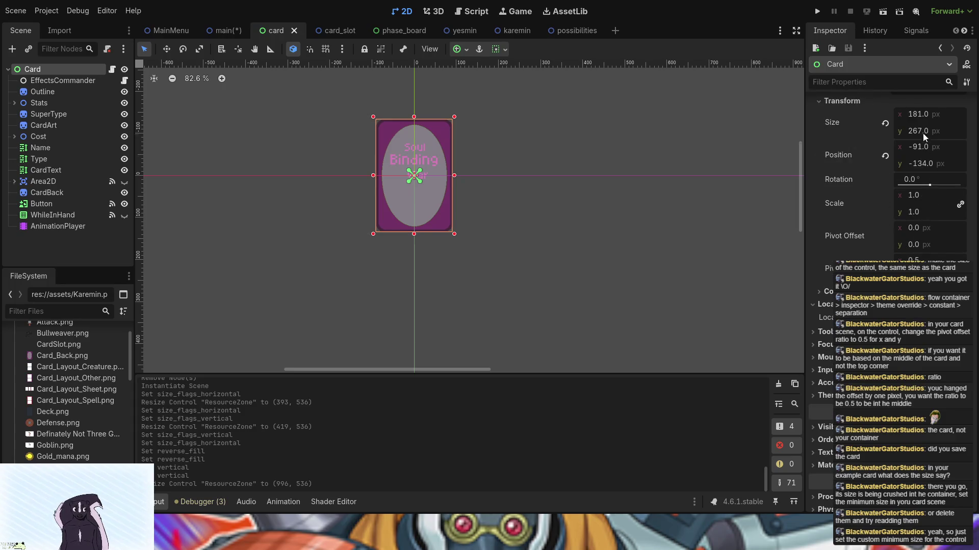
pyautogui.click(918, 114)
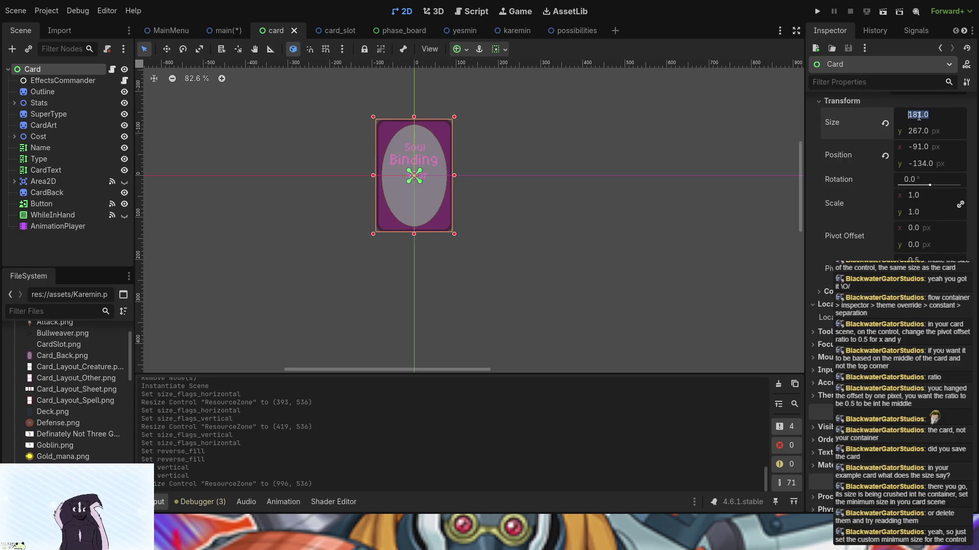
pyautogui.click(737, 145)
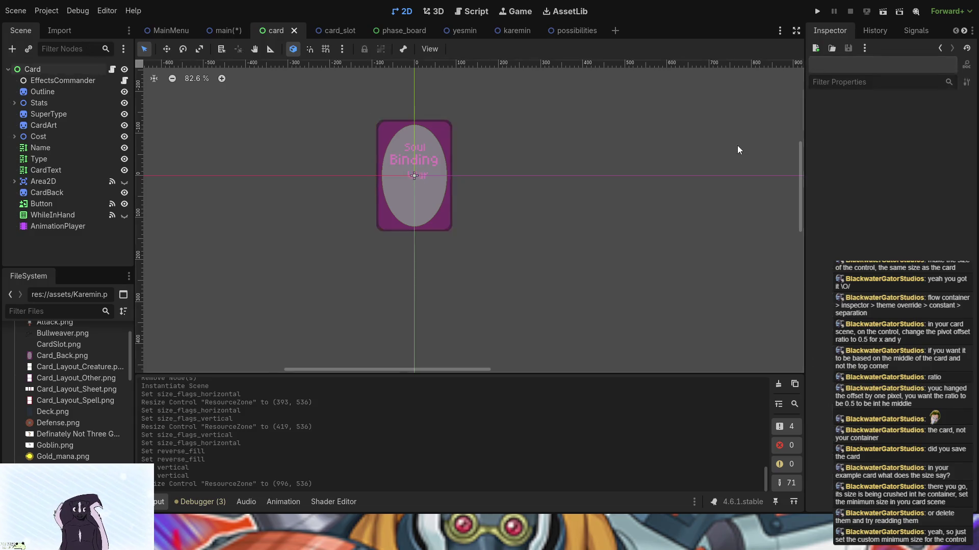
pyautogui.click(217, 31)
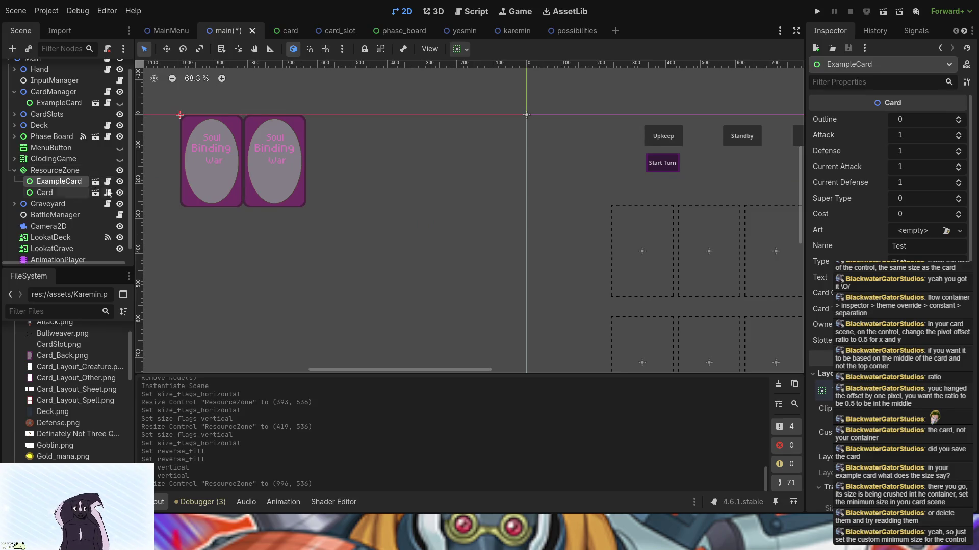
pyautogui.scroll(-5, 892, 204)
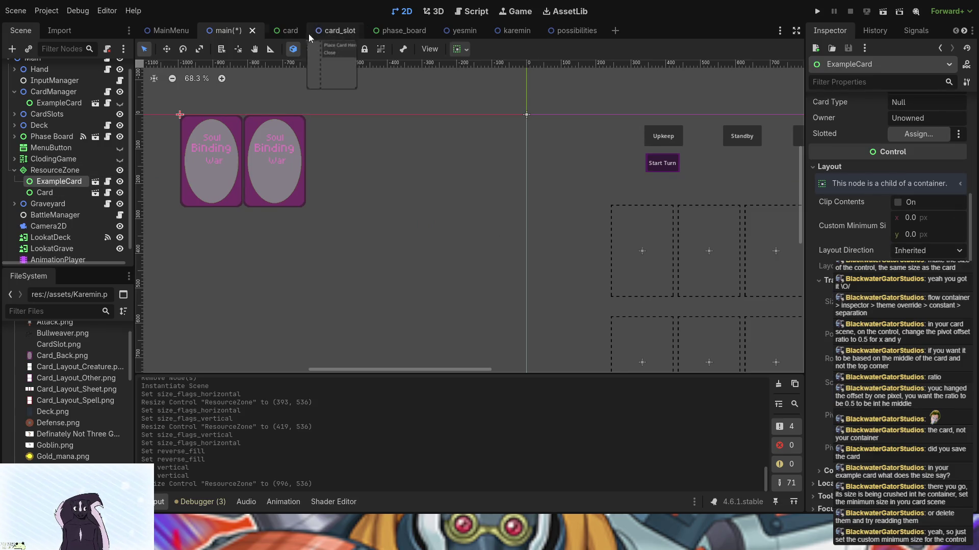
pyautogui.click(284, 32)
pyautogui.scroll(-5, 887, 204)
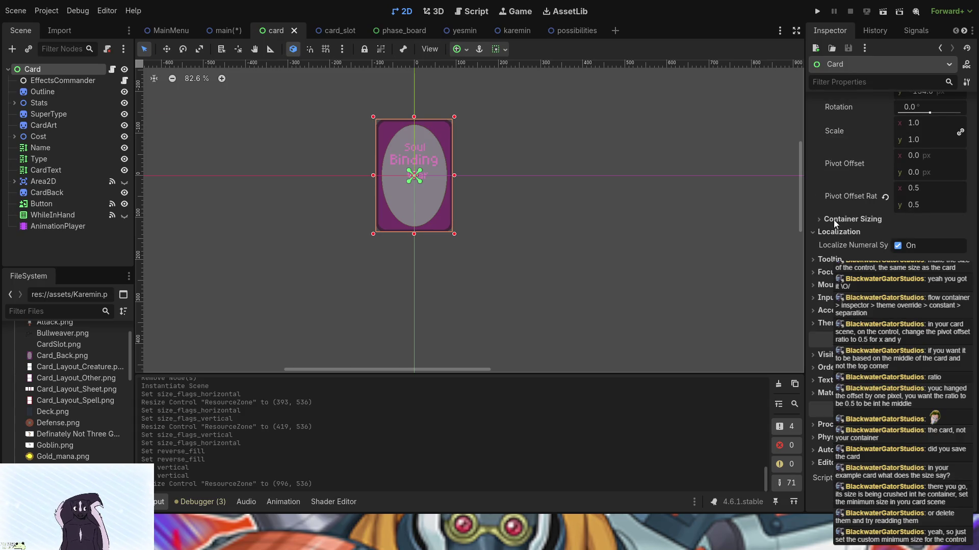
# Set the Card root's Custom Minimum Size x to 181, save, and return to main
pyautogui.click(856, 84)
pyautogui.write('min')
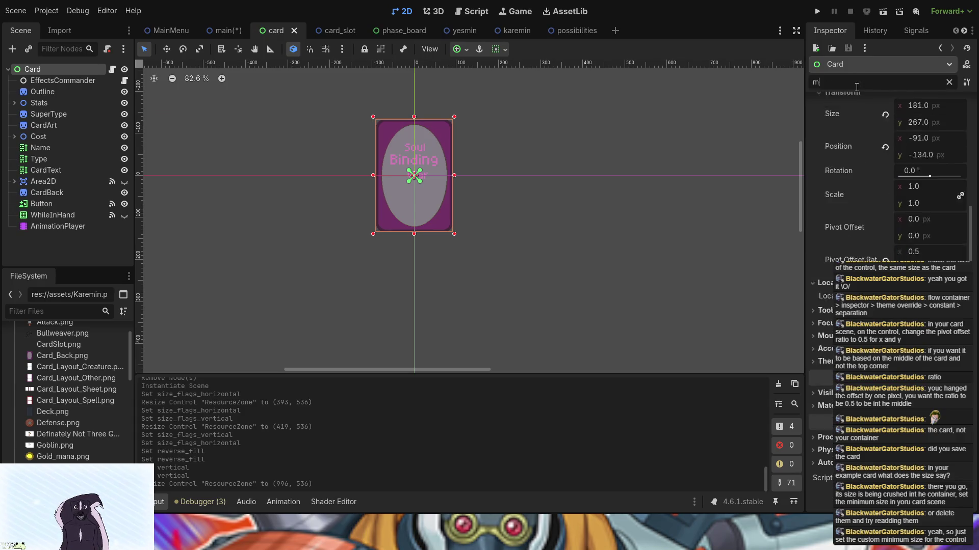
pyautogui.click(914, 184)
pyautogui.write('181')
pyautogui.press('Return')
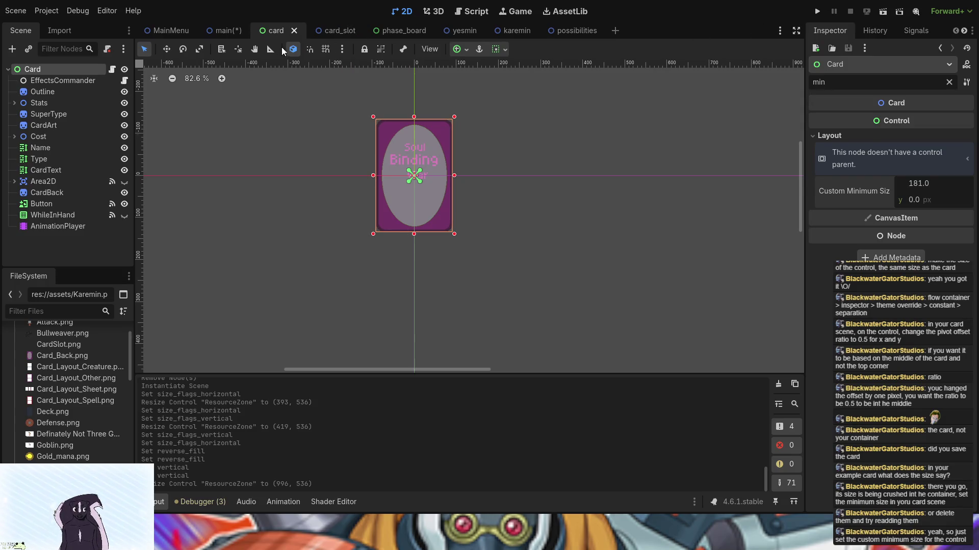
pyautogui.hotkey('ctrl', 's')
pyautogui.click(224, 31)
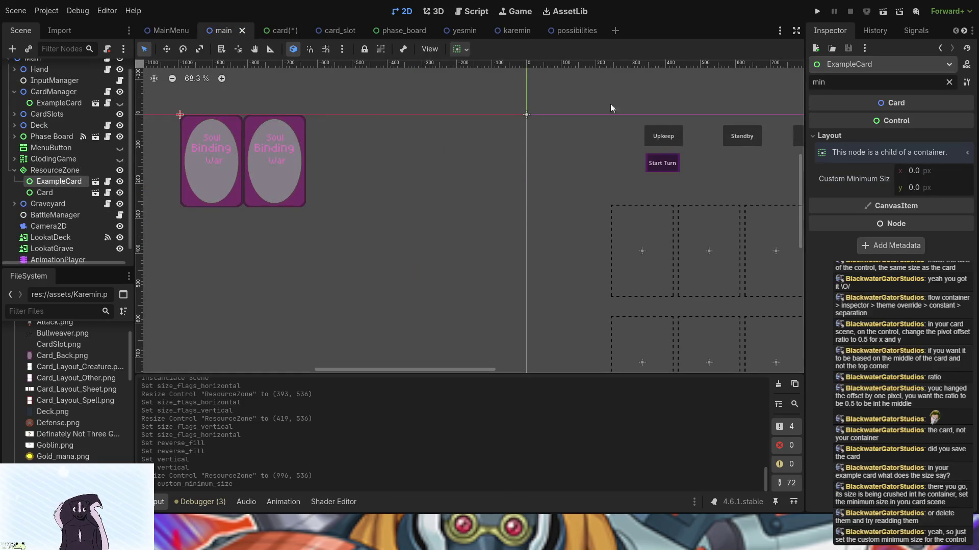
pyautogui.click(348, 147)
pyautogui.moveTo(528, 207)
pyautogui.mouseDown()
pyautogui.moveTo(245, 210)
pyautogui.moveTo(482, 203)
pyautogui.moveTo(244, 229)
pyautogui.moveTo(434, 232)
pyautogui.mouseUp()
pyautogui.click(71, 182)
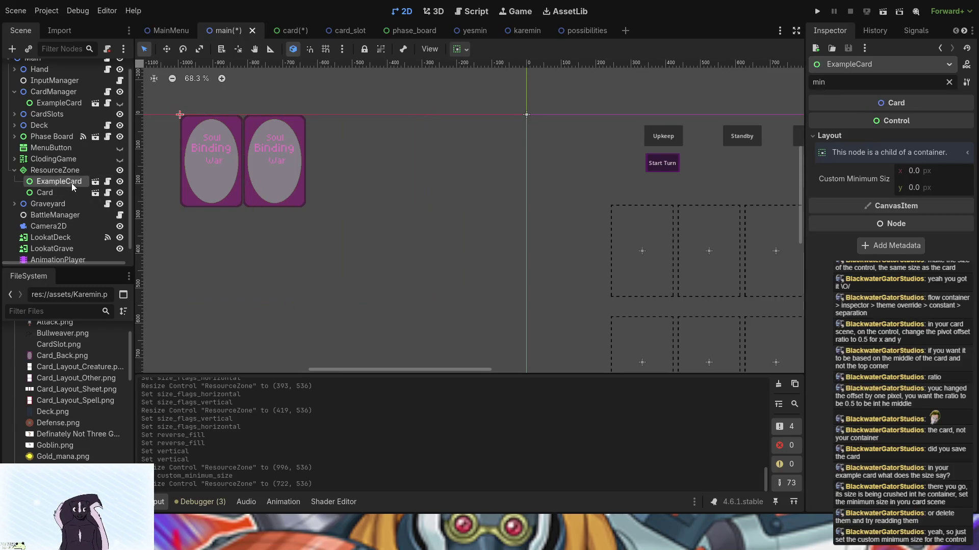
pyautogui.click(68, 169)
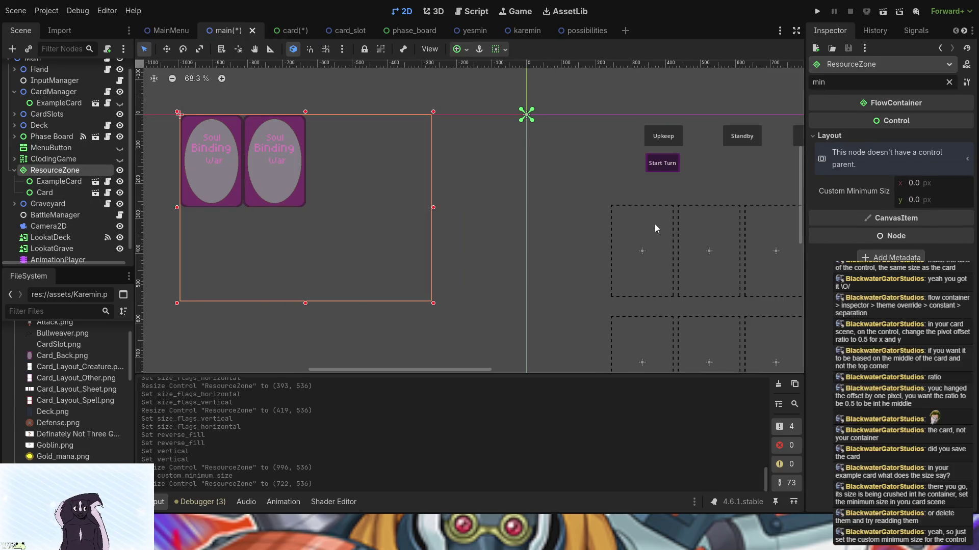
pyautogui.click(919, 184)
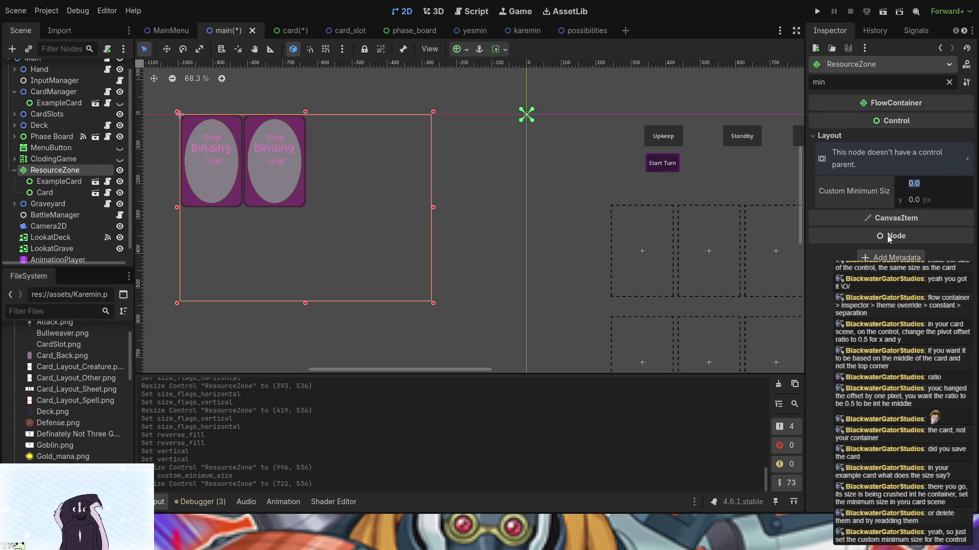
pyautogui.write('181.0')
pyautogui.moveTo(438, 208); pyautogui.dragTo(426, 209)
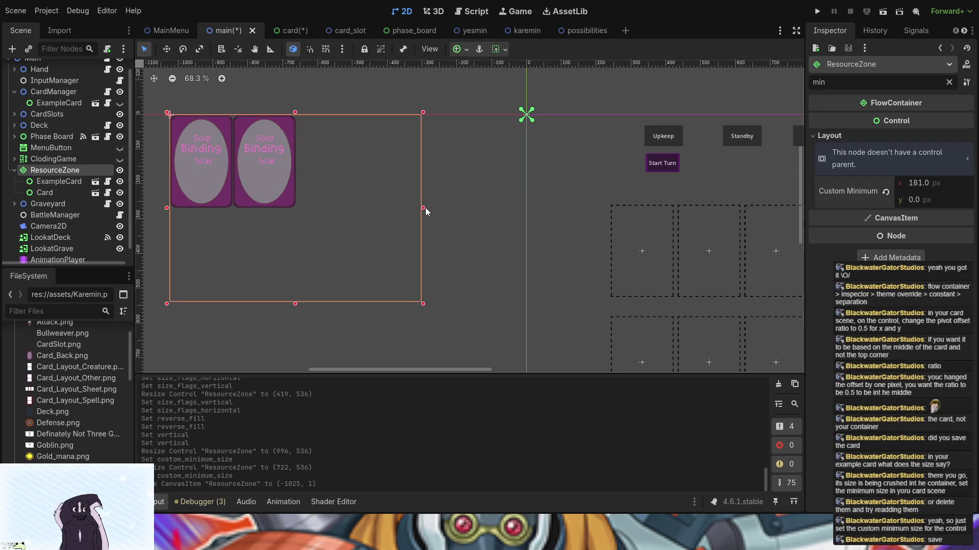
pyautogui.hotkey('ctrl', 'z')
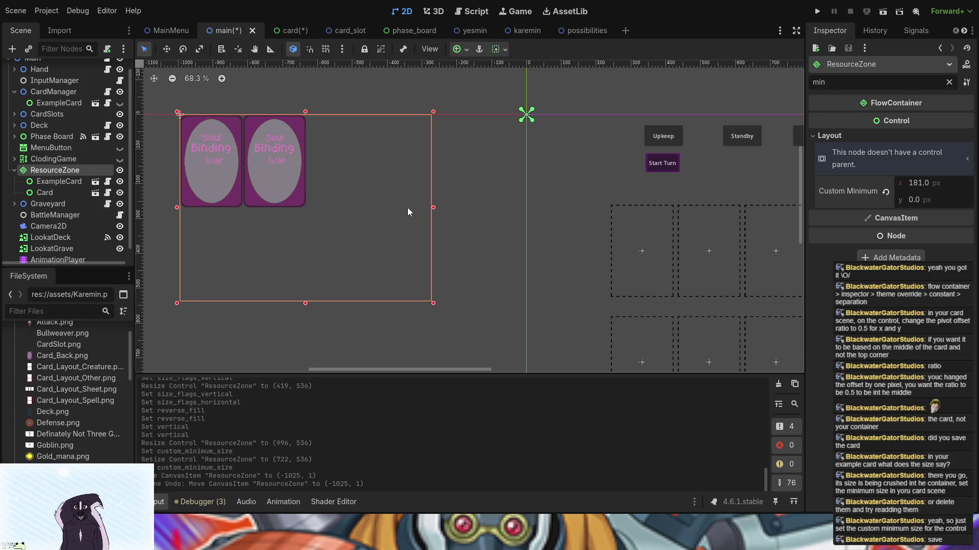
pyautogui.moveTo(432, 208)
pyautogui.mouseDown()
pyautogui.moveTo(220, 213)
pyautogui.moveTo(529, 220)
pyautogui.mouseUp()
pyautogui.click(920, 184)
pyautogui.click(887, 192)
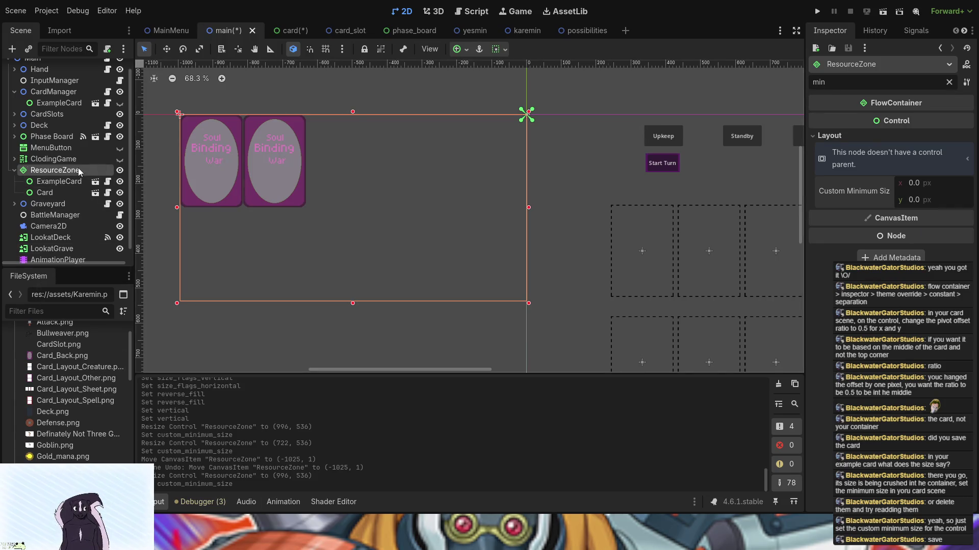
pyautogui.click(75, 180)
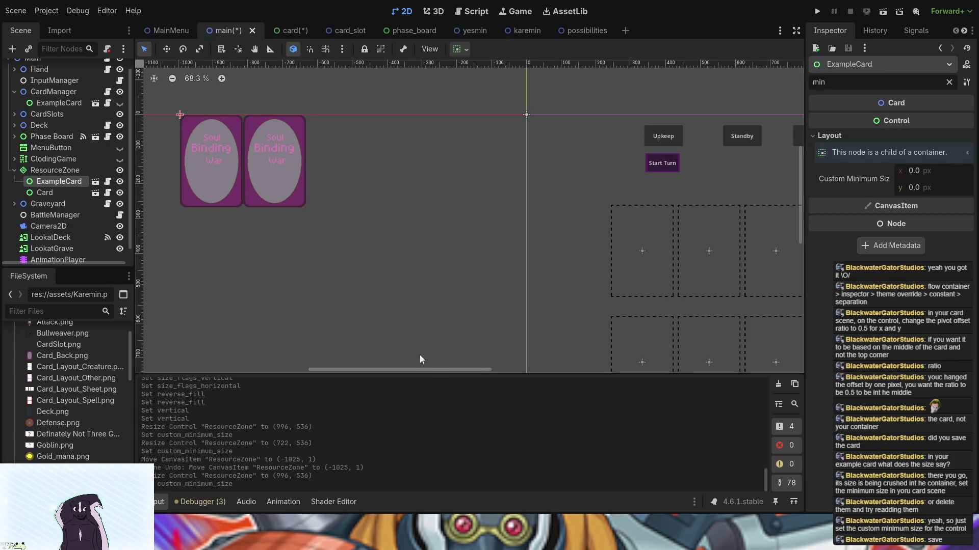
# Set Custom Minimum Size x to 181 on both ExampleCard and Card
pyautogui.click(917, 170)
pyautogui.write('181')
pyautogui.press('Return')
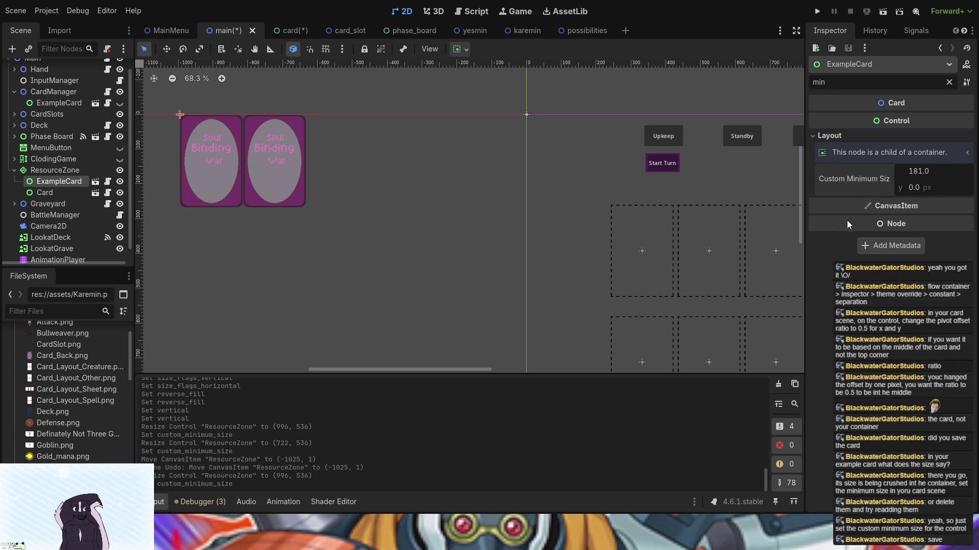
pyautogui.click(69, 195)
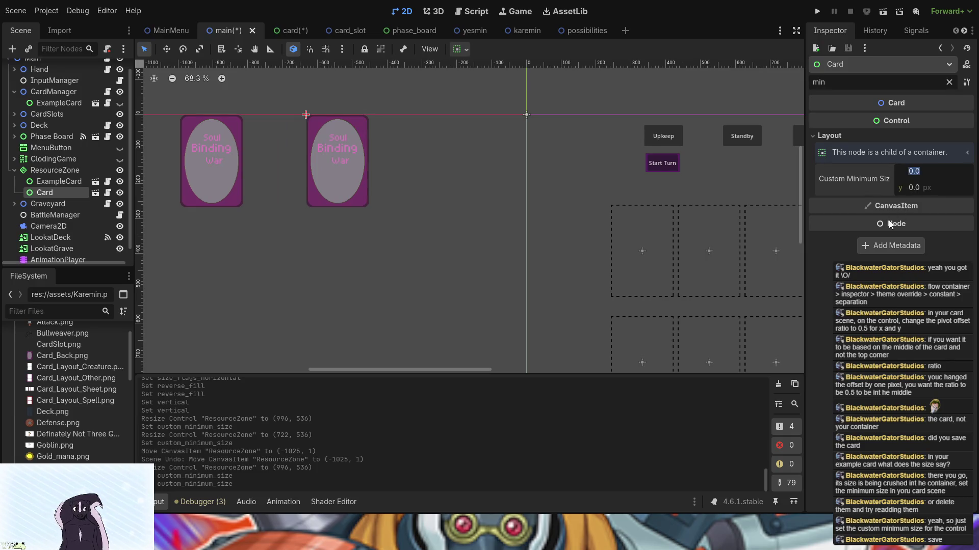
pyautogui.write('181')
pyautogui.press('Return')
# Adjust ResourceZone's size and drag card.tscn in to add a third card, Card2
pyautogui.click(475, 222)
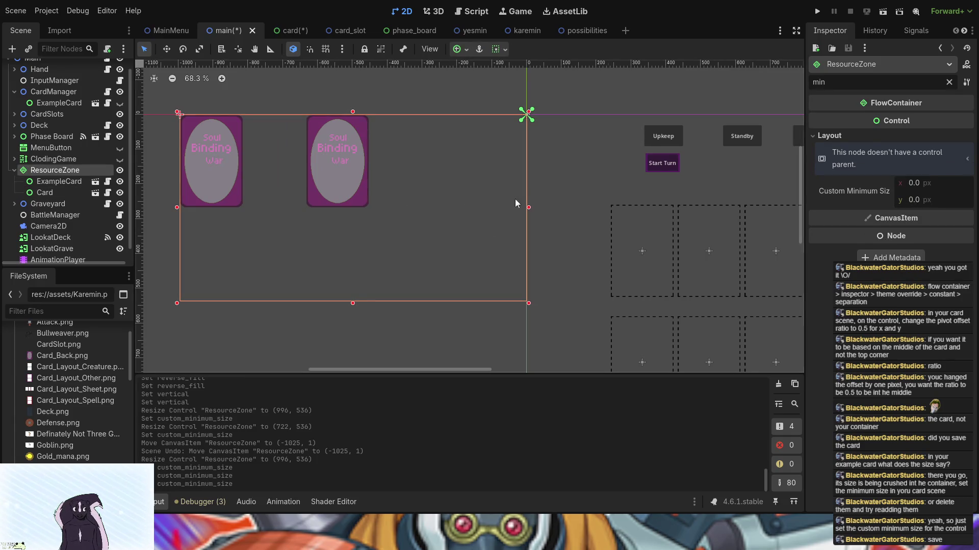
pyautogui.moveTo(531, 207)
pyautogui.mouseDown()
pyautogui.moveTo(352, 208)
pyautogui.moveTo(545, 213)
pyautogui.moveTo(530, 214)
pyautogui.mouseUp()
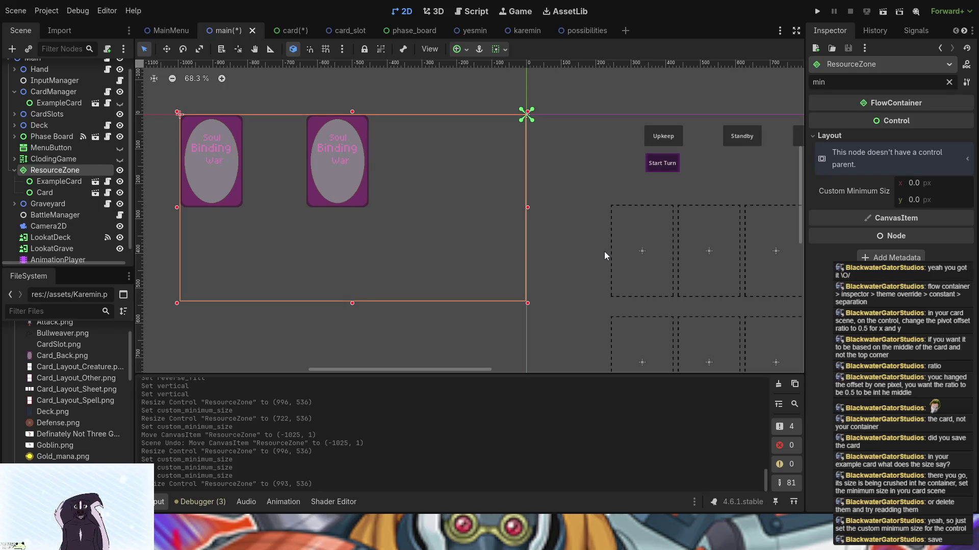
pyautogui.click(65, 182)
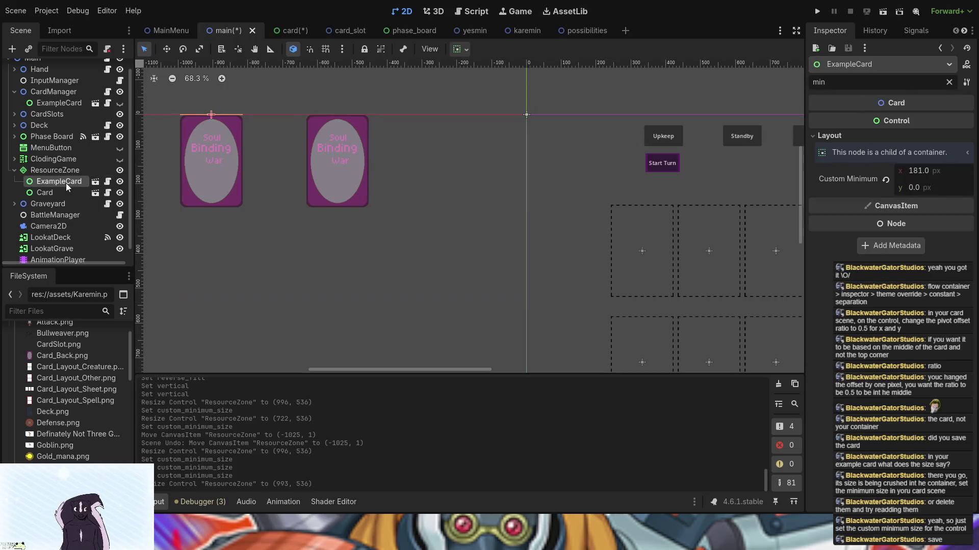
pyautogui.click(63, 173)
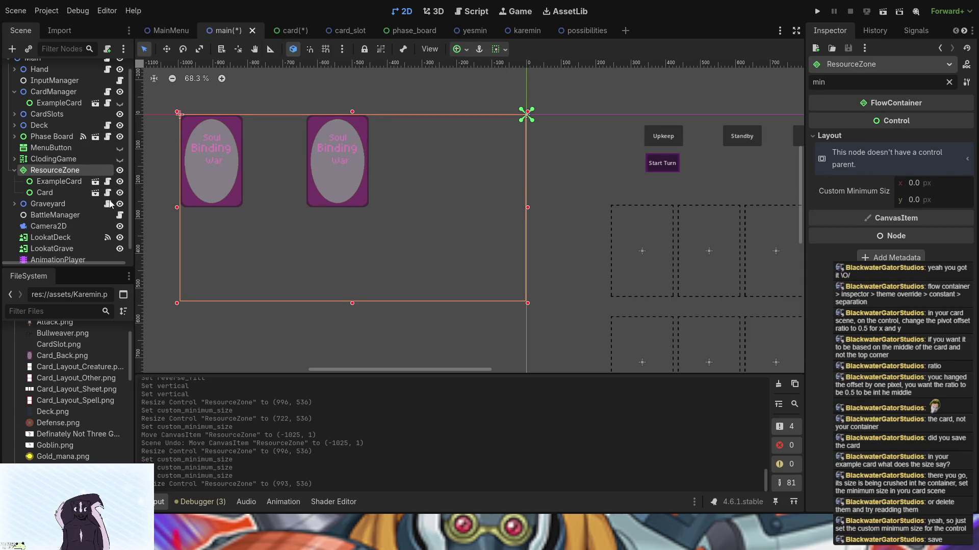
pyautogui.moveTo(389, 155); pyautogui.dragTo(390, 139)
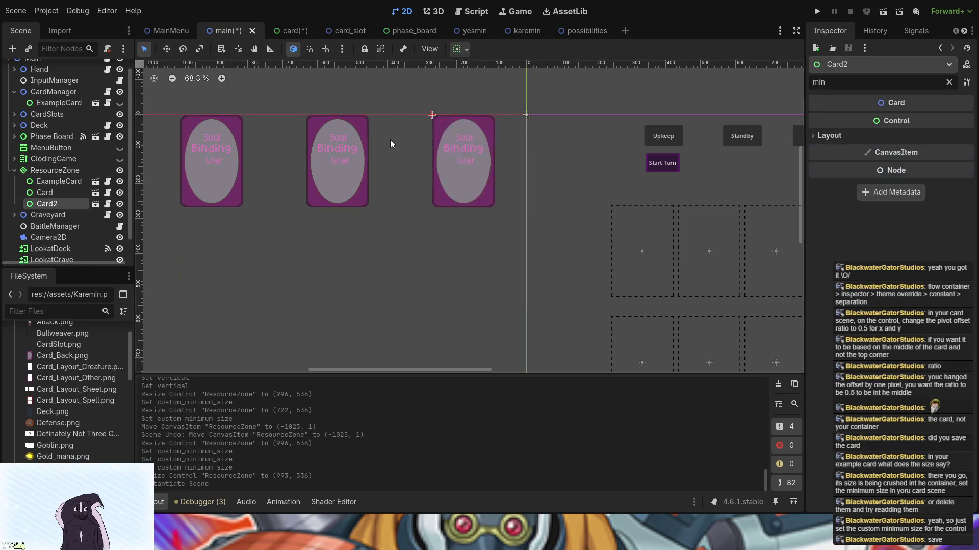
# Drag card.tscn into ResourceZone twice more to add Card3 and Card4
pyautogui.click(63, 172)
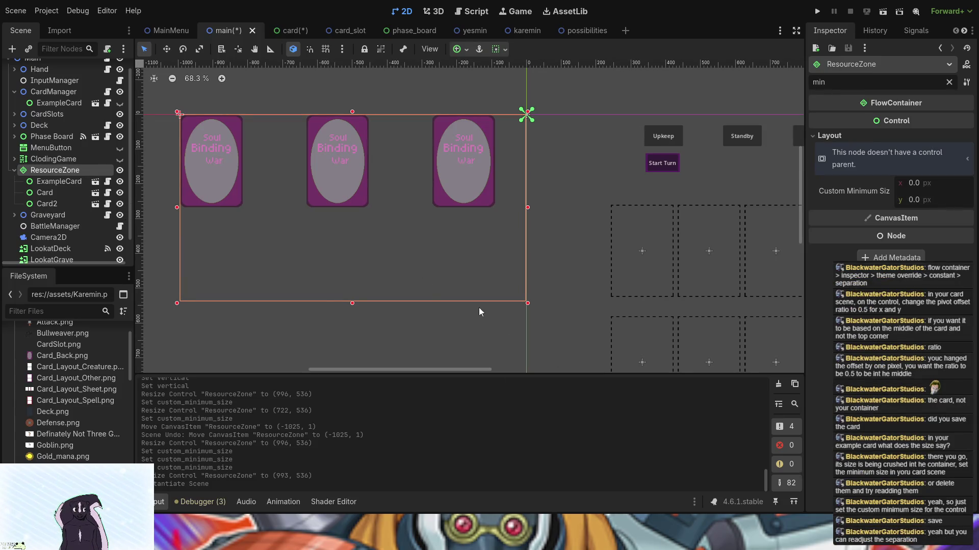
pyautogui.moveTo(144, 230); pyautogui.dragTo(375, 138)
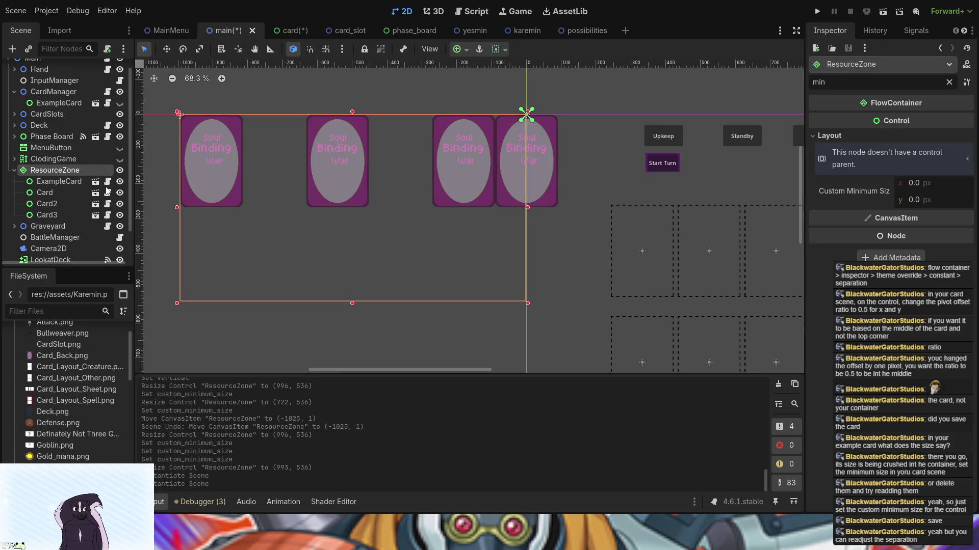
pyautogui.moveTo(371, 142); pyautogui.dragTo(371, 143)
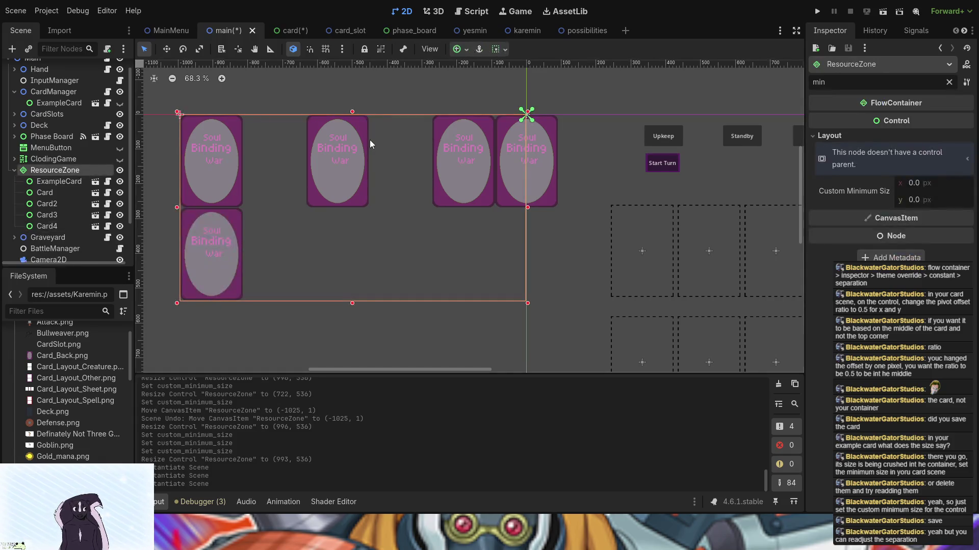
pyautogui.click(545, 184)
# Check the Card's minimum width value, then save the scenes with Ctrl+S
pyautogui.click(494, 183)
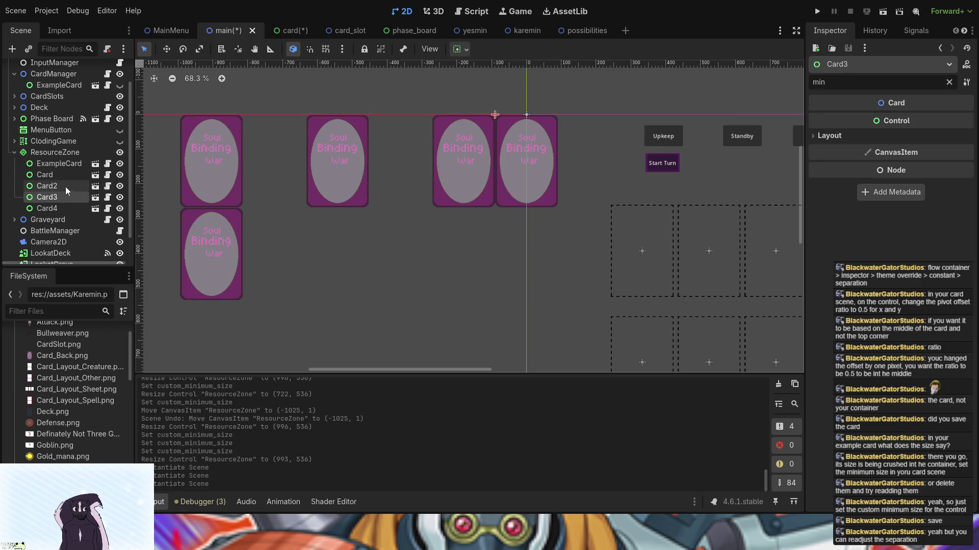
pyautogui.click(334, 170)
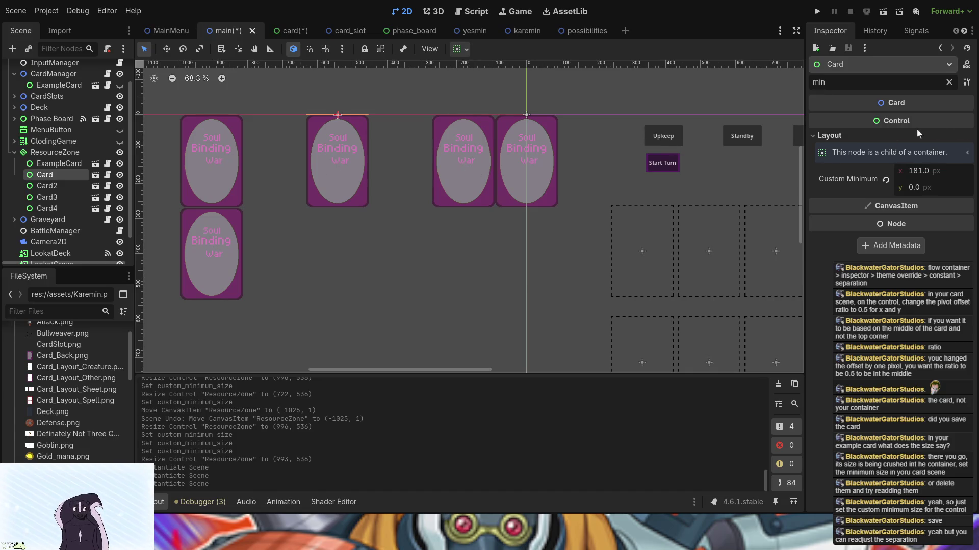
pyautogui.click(920, 174)
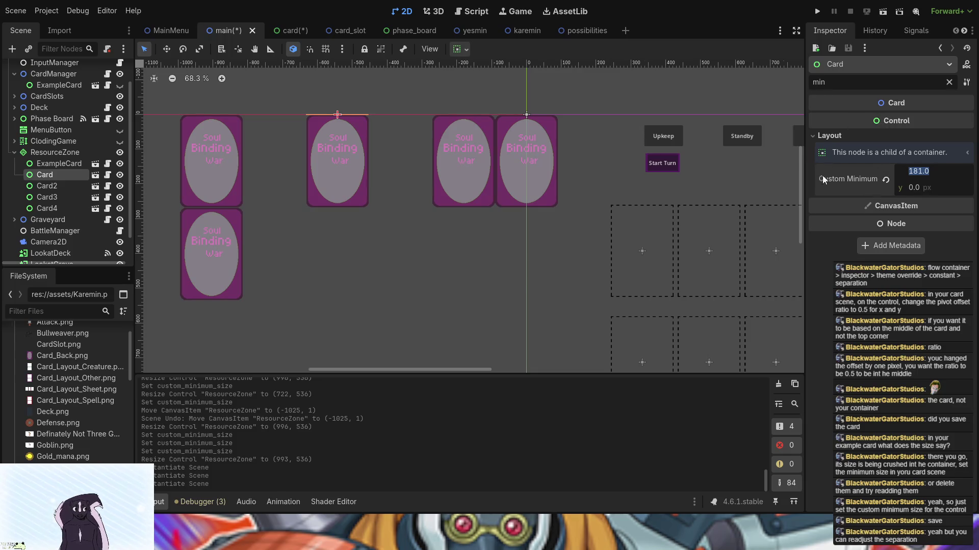
pyautogui.click(366, 250)
pyautogui.click(418, 248)
pyautogui.hotkey('ctrl', 's')
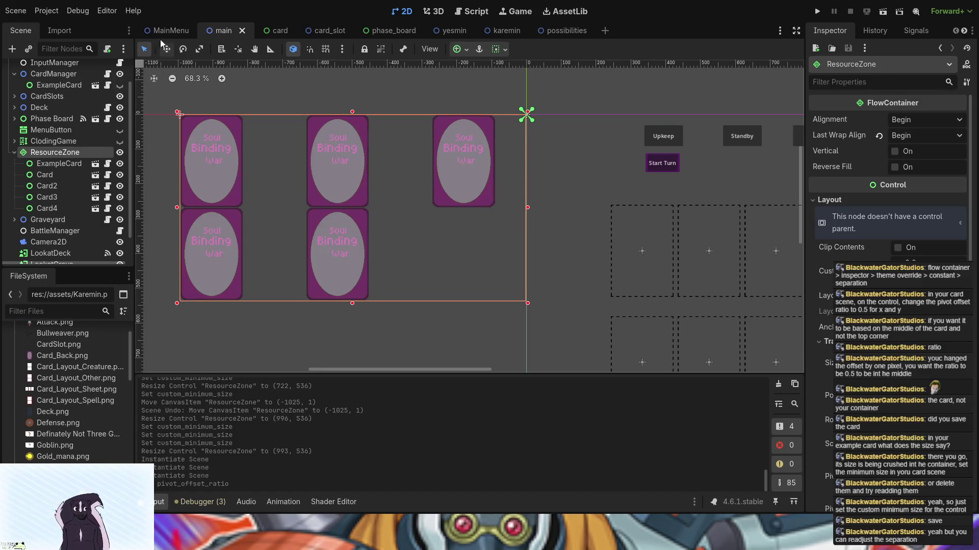
# Reset ResourceZone's size to default, then undo the reset
pyautogui.click(280, 31)
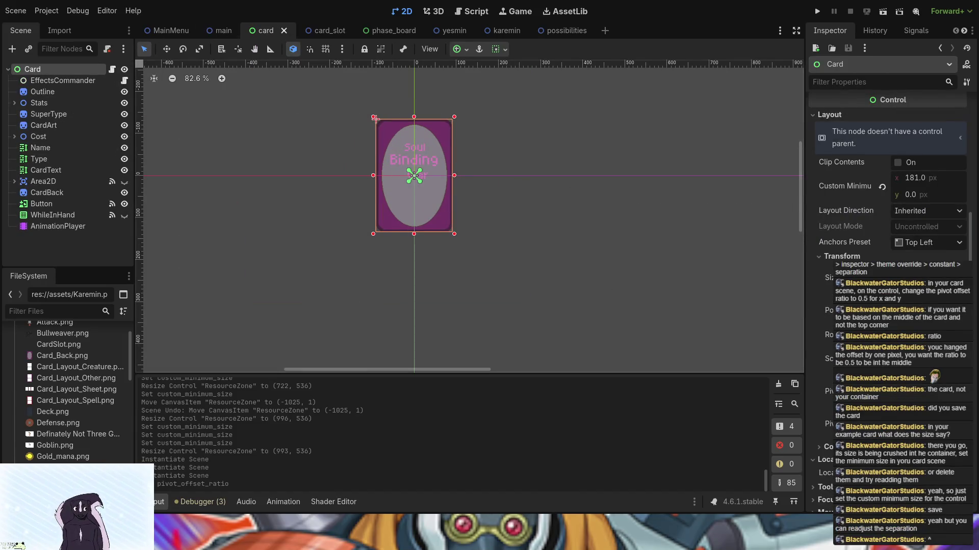
pyautogui.click(219, 31)
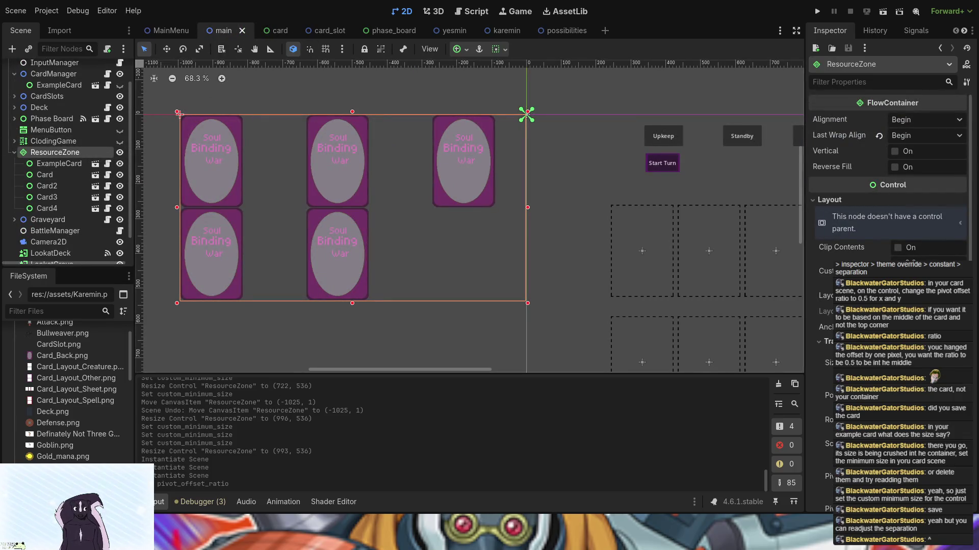
pyautogui.scroll(-5, 890, 204)
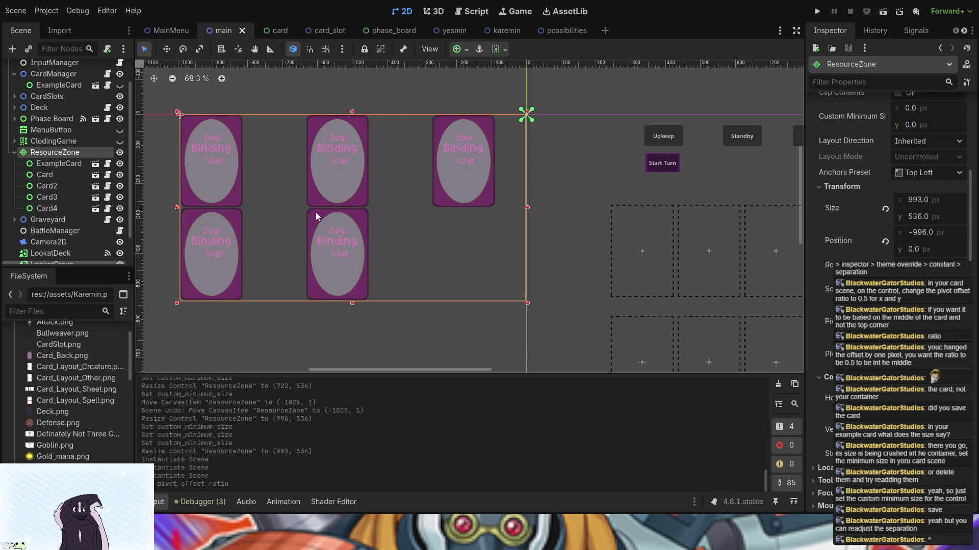
pyautogui.click(884, 209)
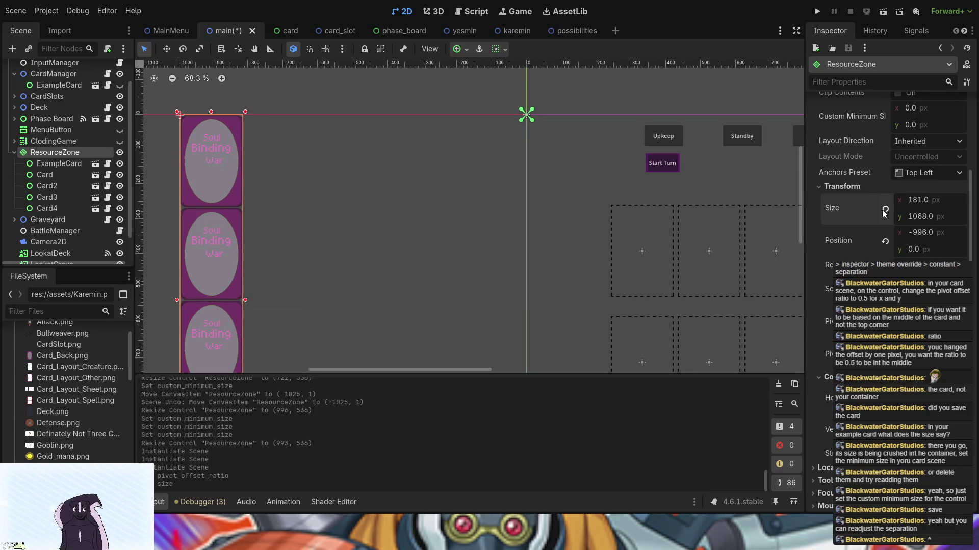
pyautogui.hotkey('ctrl', 'z')
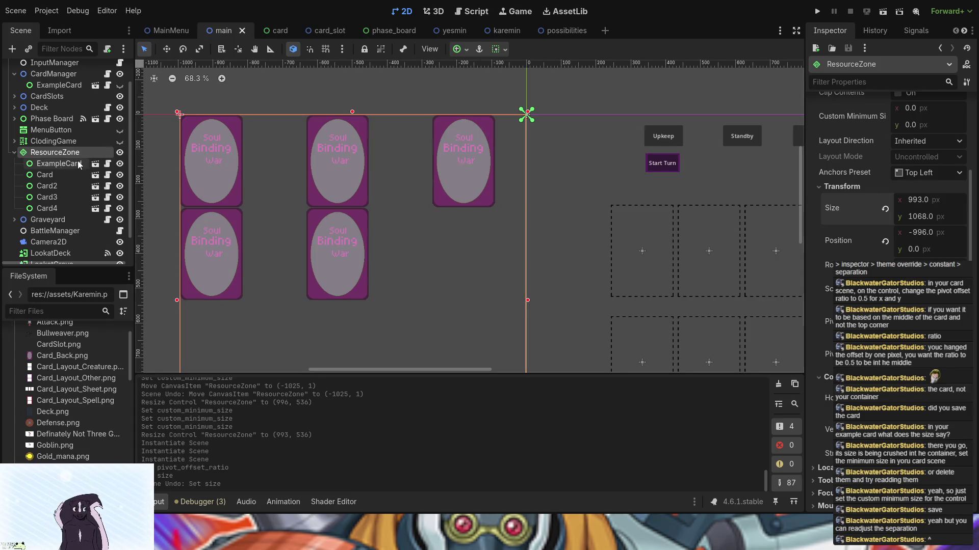
# Reselect ResourceZone and filter its properties by 'sep'
pyautogui.click(246, 176)
pyautogui.click(873, 84)
pyautogui.write('se')
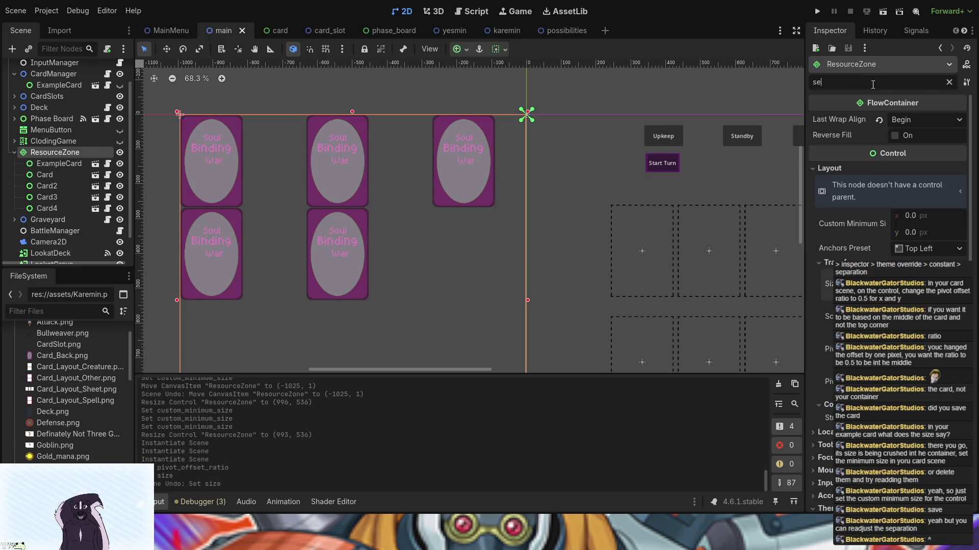
pyautogui.write('p')
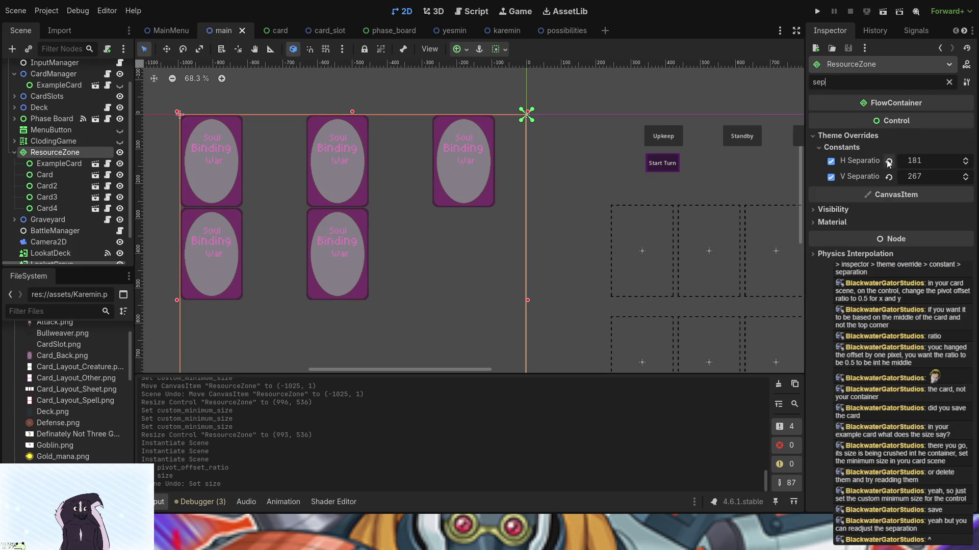
# Revert ResourceZone's H and V Separation overrides to the default 4
pyautogui.click(888, 161)
pyautogui.click(889, 177)
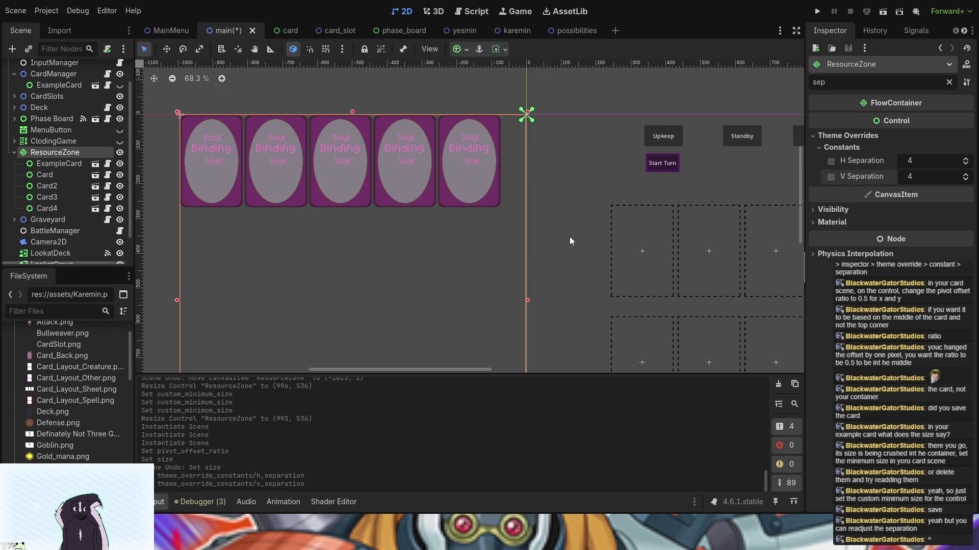
pyautogui.scroll(-5, 570, 237)
pyautogui.scroll(-3, 442, 262)
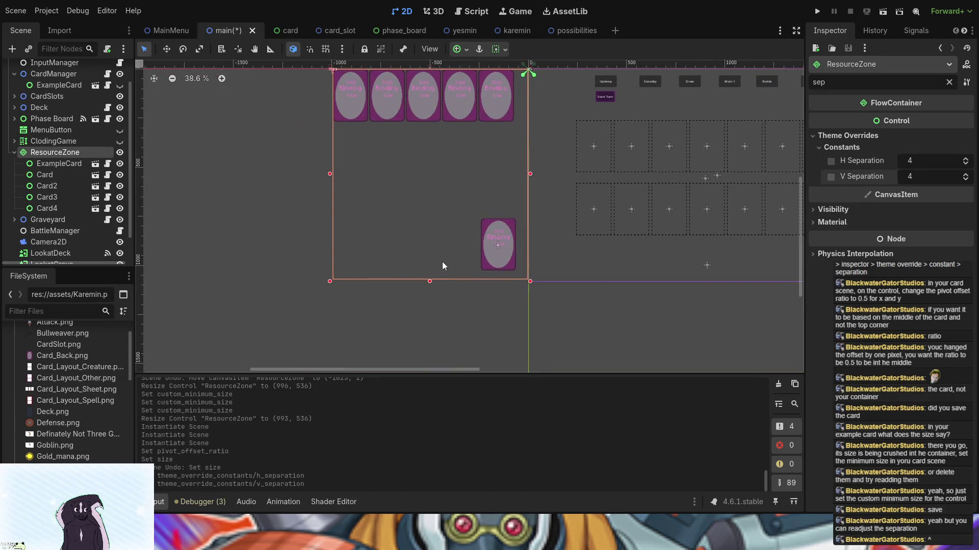
# Adjust ResourceZone's bottom edge and width, undoing missteps, to about 993 × 555 px
pyautogui.moveTo(430, 281)
pyautogui.mouseDown()
pyautogui.moveTo(445, 151)
pyautogui.moveTo(430, 135)
pyautogui.moveTo(433, 158)
pyautogui.mouseUp()
pyautogui.scroll(2, 580, 185)
pyautogui.scroll(3, 607, 250)
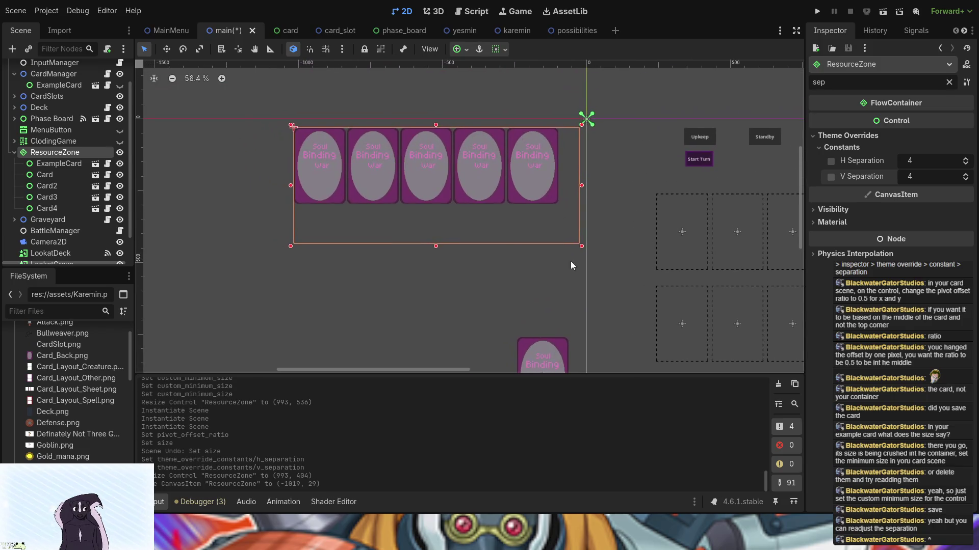
pyautogui.hotkey('ctrl', 'z')
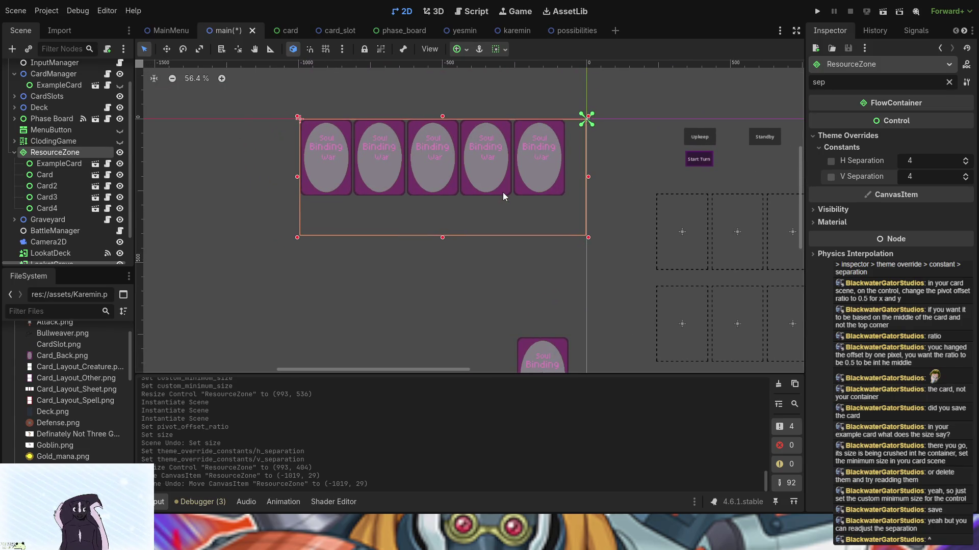
pyautogui.moveTo(442, 236); pyautogui.dragTo(442, 281)
pyautogui.moveTo(588, 200)
pyautogui.mouseDown()
pyautogui.moveTo(548, 200)
pyautogui.moveTo(587, 199)
pyautogui.mouseUp()
pyautogui.hotkey('ctrl', 'z')
# Clear the 'sep' property filter and open the card_slot scene
pyautogui.click(880, 81)
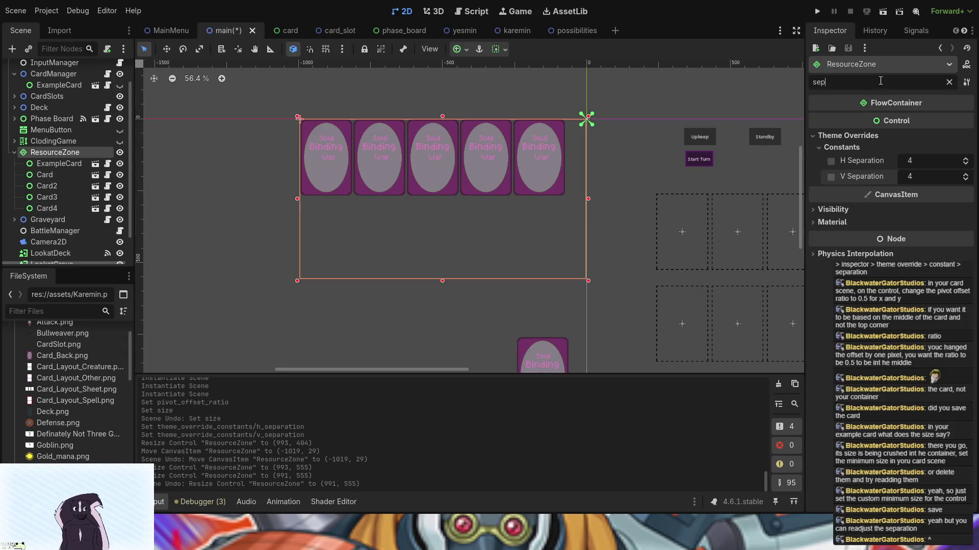
pyautogui.press('BackSpace')
pyautogui.press('BackSpace')
pyautogui.press('BackSpace')
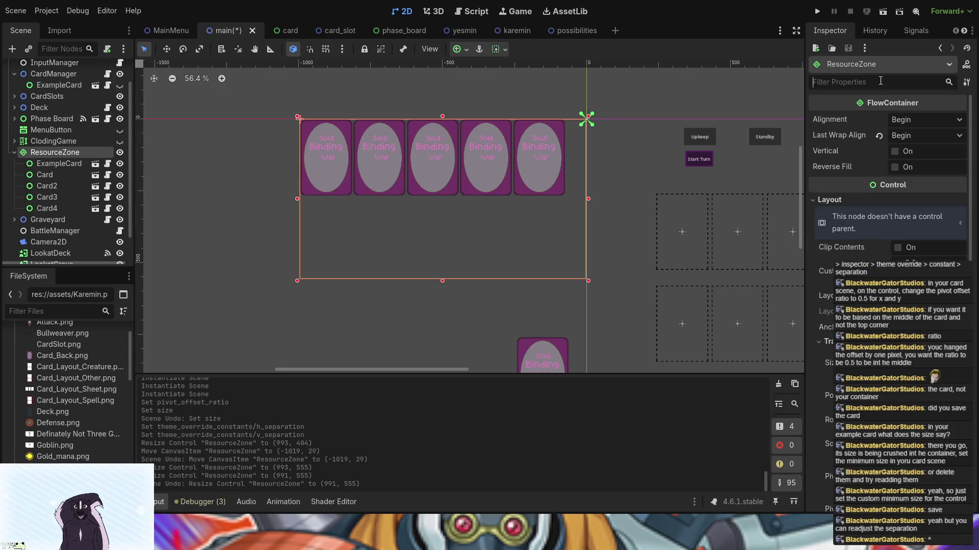
pyautogui.click(332, 32)
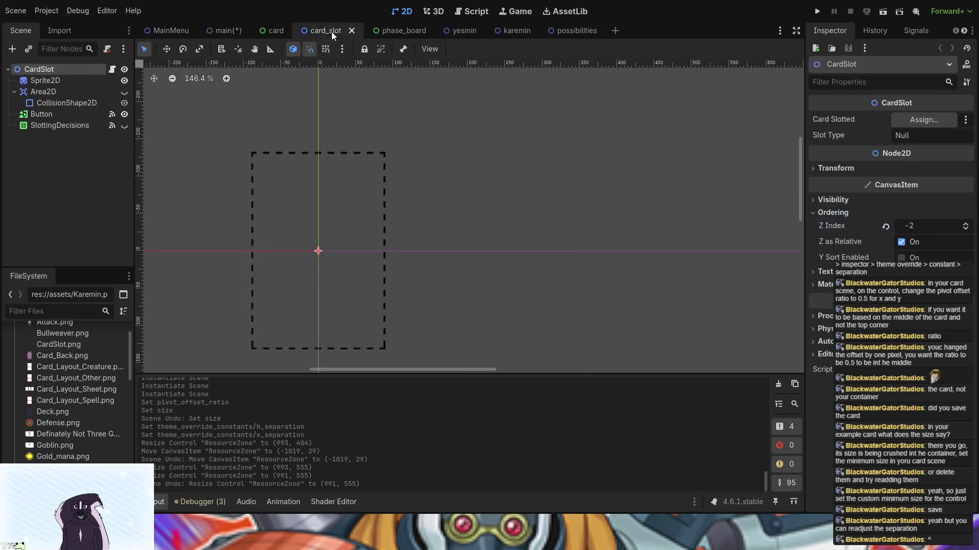
# In the card scene, filter by 'min', clear it, and review the Card's layout size values
pyautogui.click(275, 30)
pyautogui.click(860, 82)
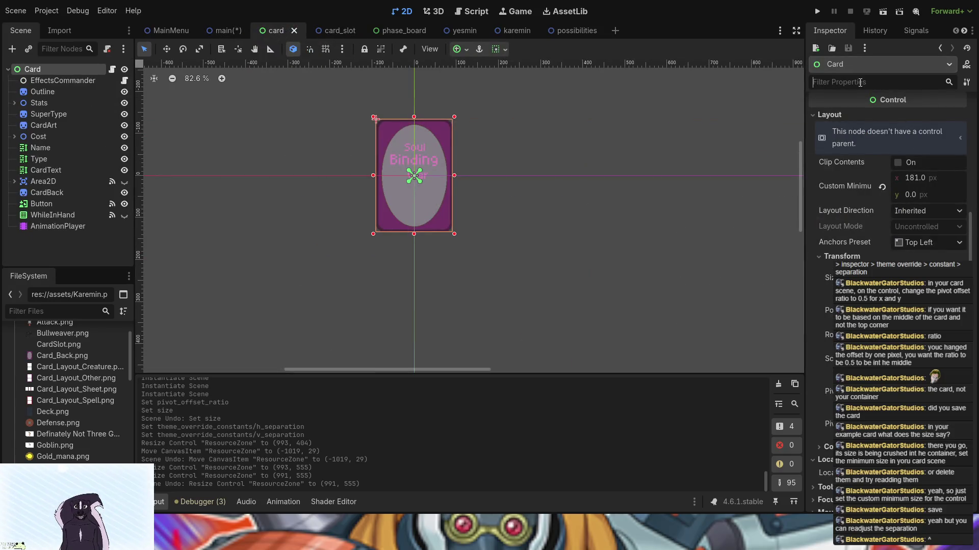
pyautogui.write('min')
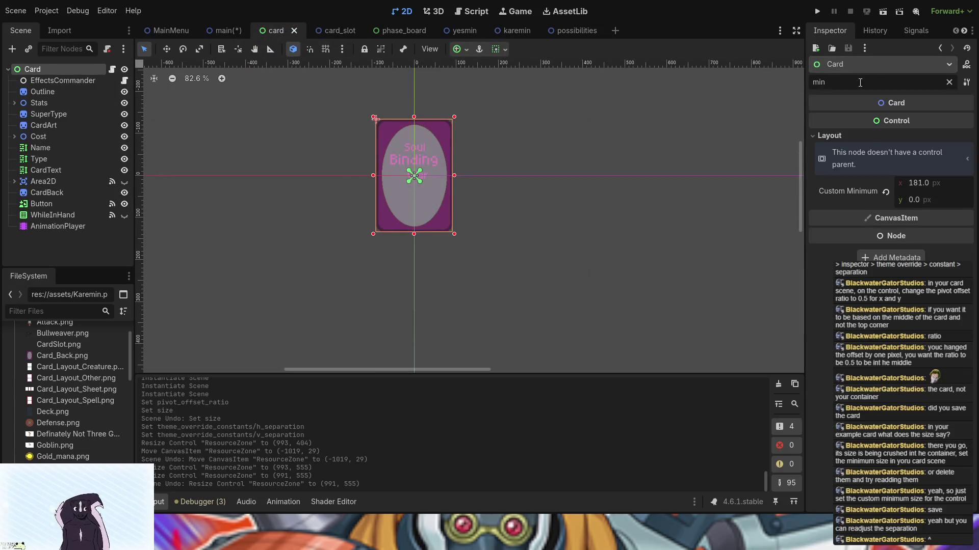
pyautogui.press('BackSpace')
pyautogui.press('BackSpace')
pyautogui.press('BackSpace')
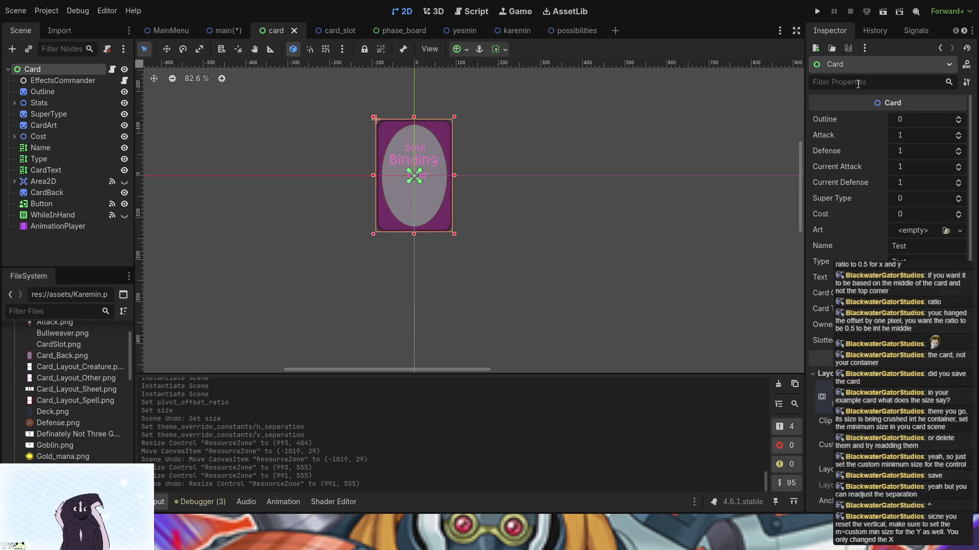
pyautogui.scroll(-5, 826, 375)
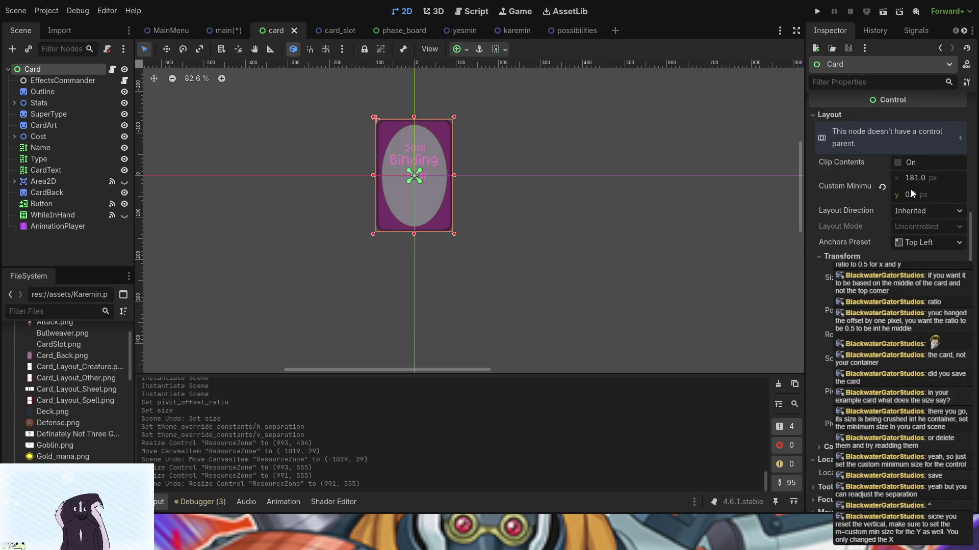
pyautogui.scroll(5, 836, 236)
pyautogui.scroll(-6, 845, 236)
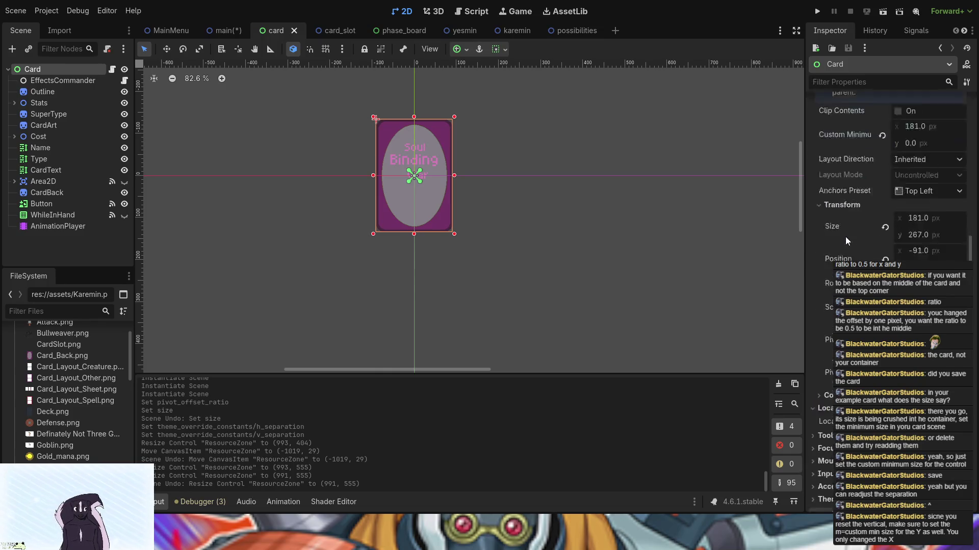
pyautogui.click(917, 185)
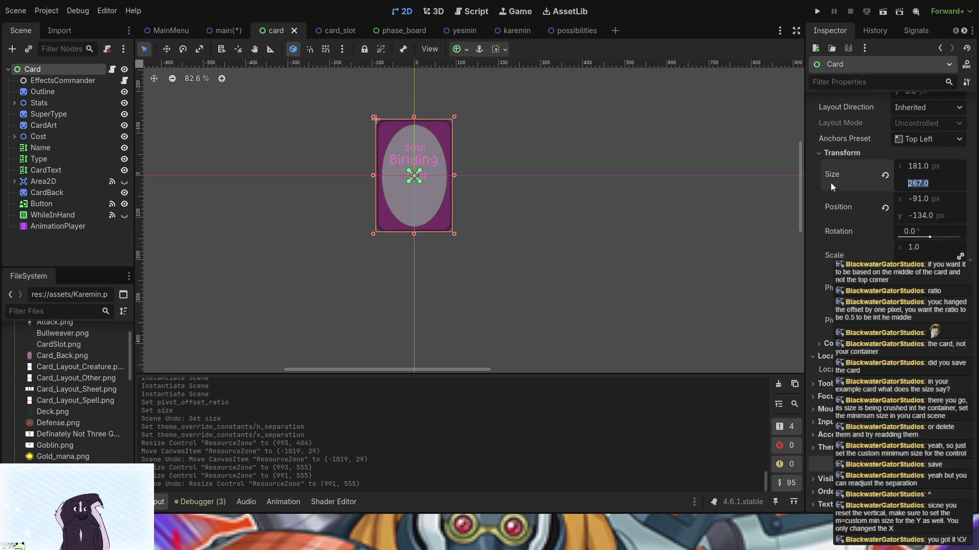
pyautogui.scroll(3, 812, 181)
# Set the Card's Custom Minimum Size y to 267 and return to the main scene
pyautogui.click(910, 248)
pyautogui.write('267')
pyautogui.press('Return')
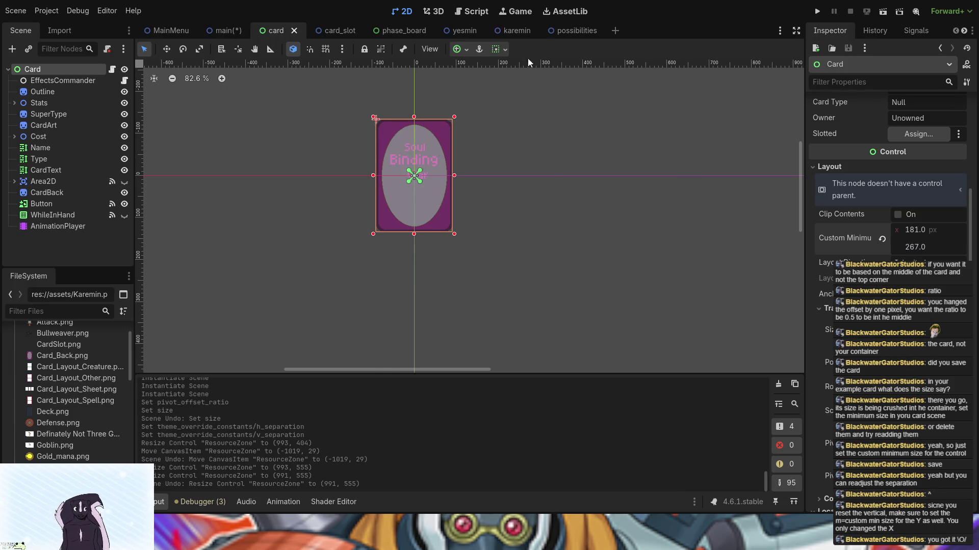
pyautogui.click(228, 30)
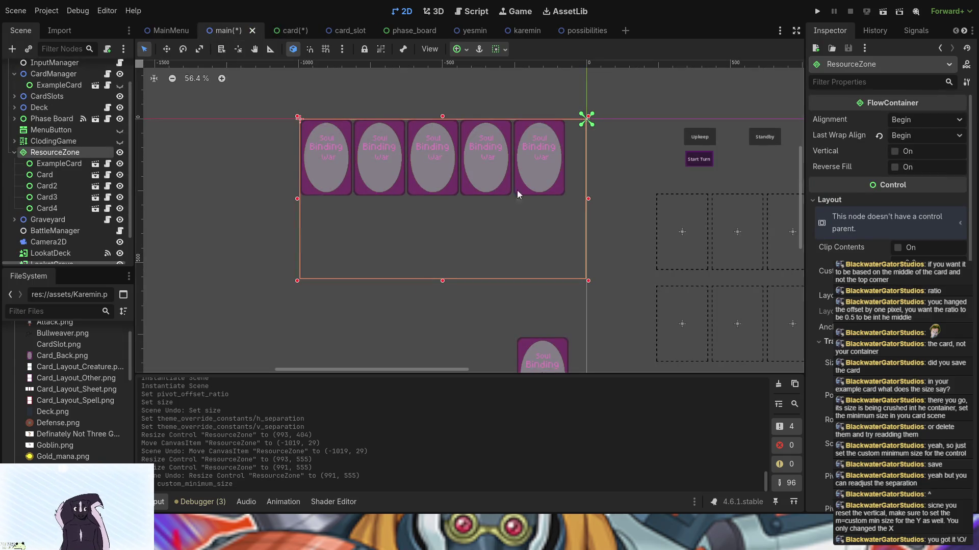
# Save both the main scene and the card scene
pyautogui.moveTo(589, 199)
pyautogui.mouseDown()
pyautogui.moveTo(515, 199)
pyautogui.moveTo(586, 197)
pyautogui.mouseUp()
pyautogui.hotkey('ctrl', 's')
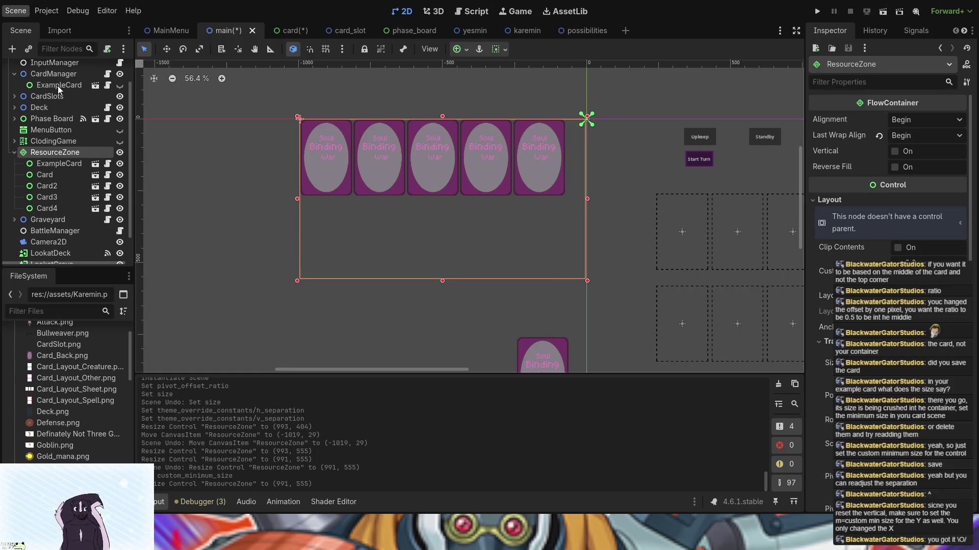
pyautogui.moveTo(587, 199)
pyautogui.mouseDown()
pyautogui.moveTo(559, 200)
pyautogui.moveTo(588, 198)
pyautogui.mouseUp()
pyautogui.click(276, 35)
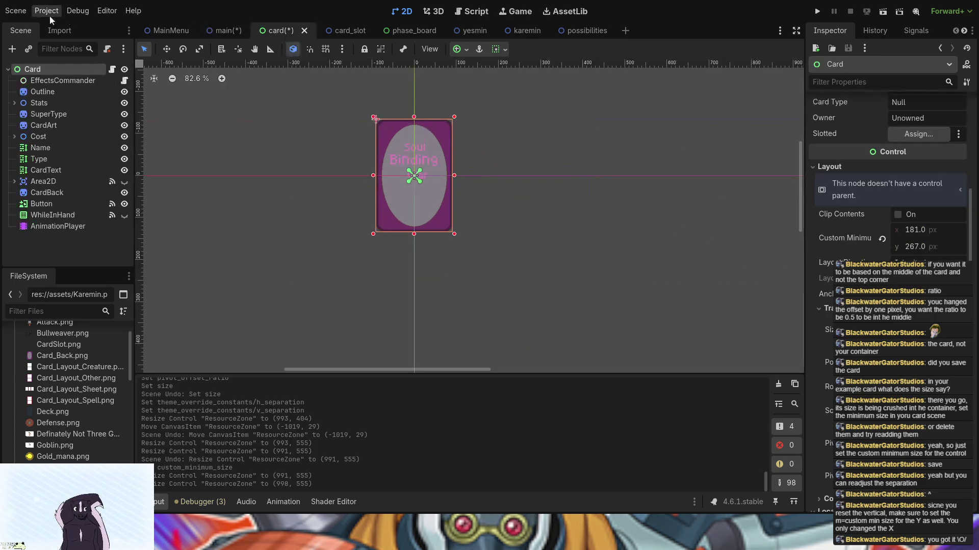
pyautogui.hotkey('ctrl', 's')
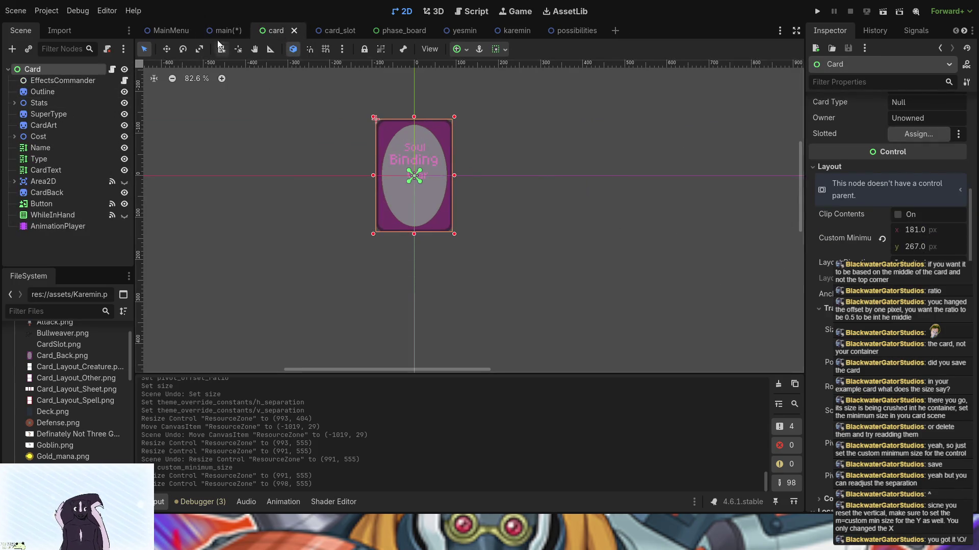
pyautogui.click(220, 31)
# Resize ResourceZone to 927 by 538 and shift it right so five cards fit one row
pyautogui.click(585, 196)
pyautogui.moveTo(585, 195); pyautogui.dragTo(573, 192)
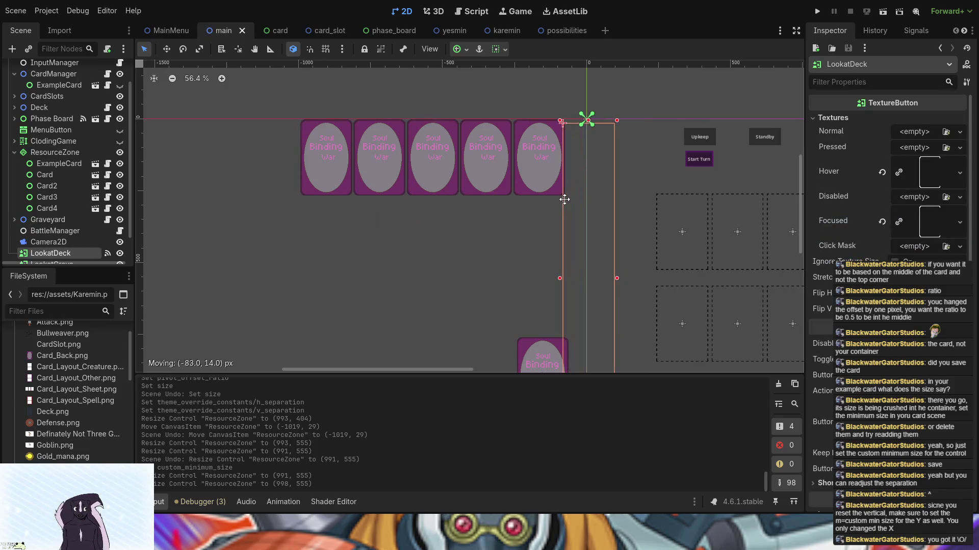
pyautogui.hotkey('ctrl', 'z')
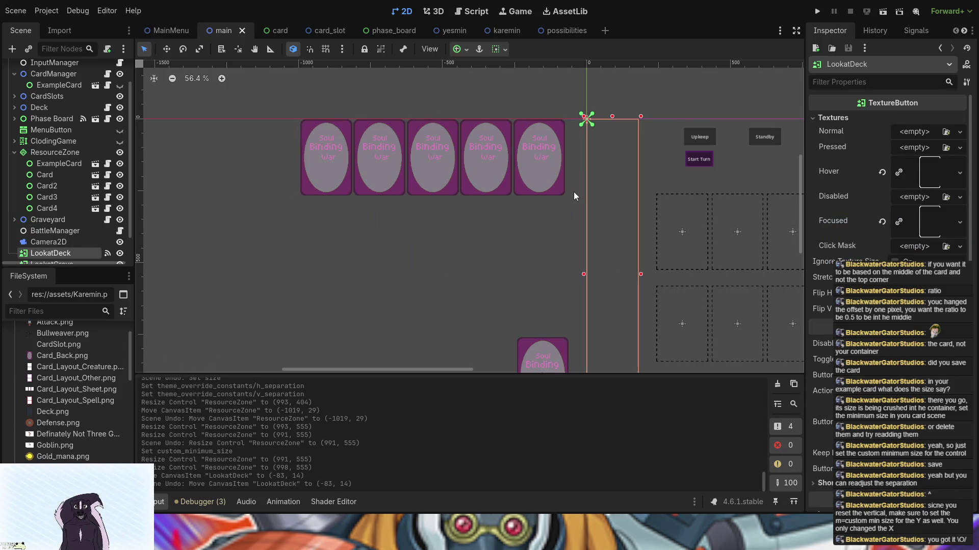
pyautogui.click(574, 191)
pyautogui.moveTo(586, 199); pyautogui.dragTo(557, 202)
pyautogui.moveTo(427, 281); pyautogui.dragTo(427, 276)
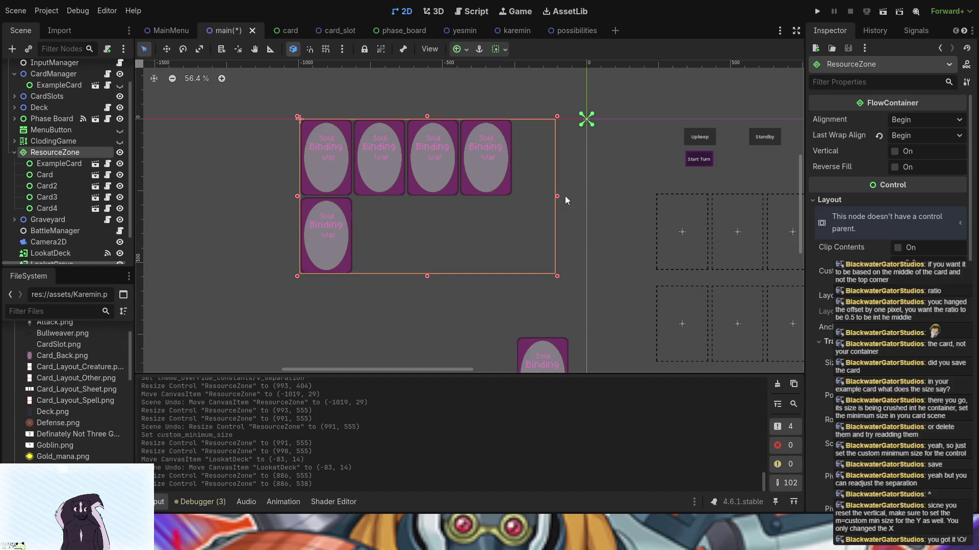
pyautogui.moveTo(557, 199)
pyautogui.mouseDown()
pyautogui.moveTo(584, 198)
pyautogui.moveTo(569, 197)
pyautogui.mouseUp()
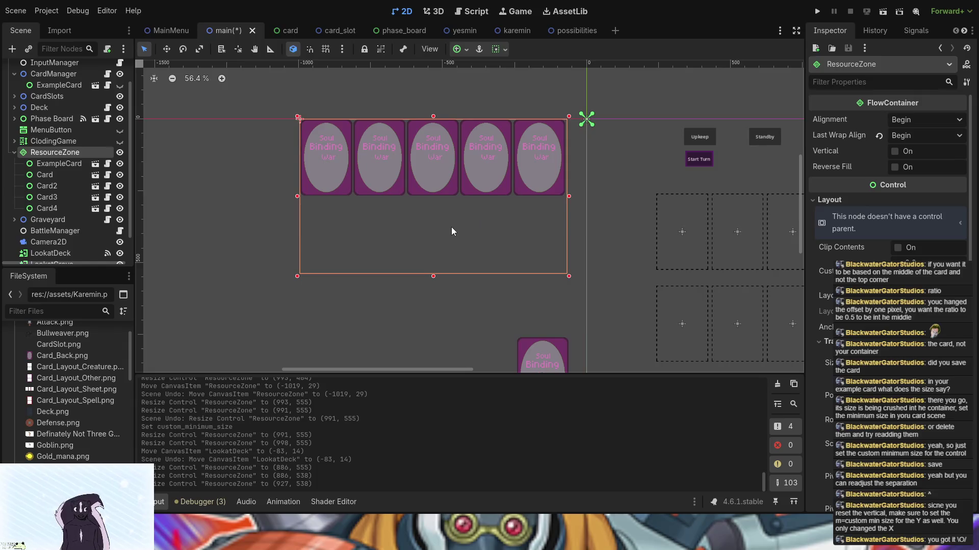
pyautogui.moveTo(452, 231); pyautogui.dragTo(470, 225)
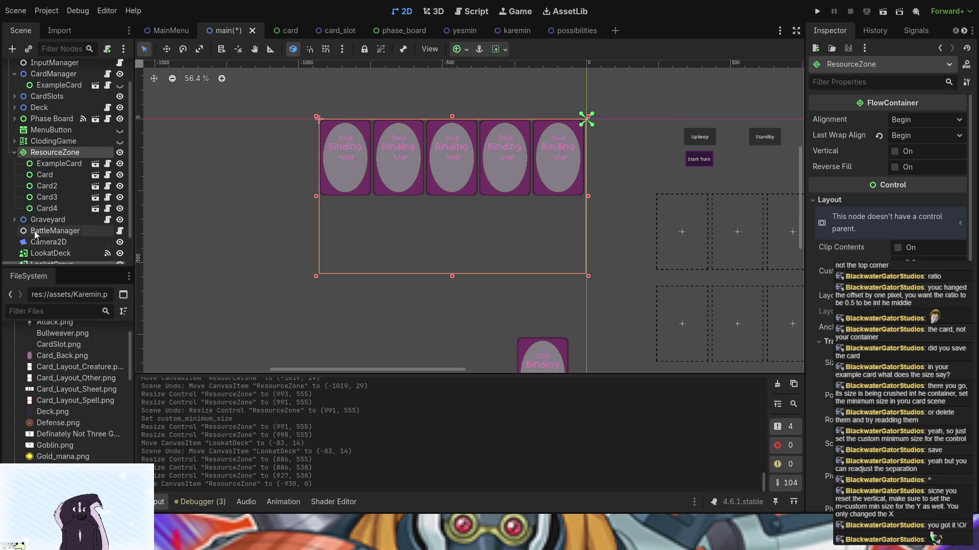
# Attach a new resource_zone.gd script, extending FlowContainer, to ResourceZone
pyautogui.click(62, 168)
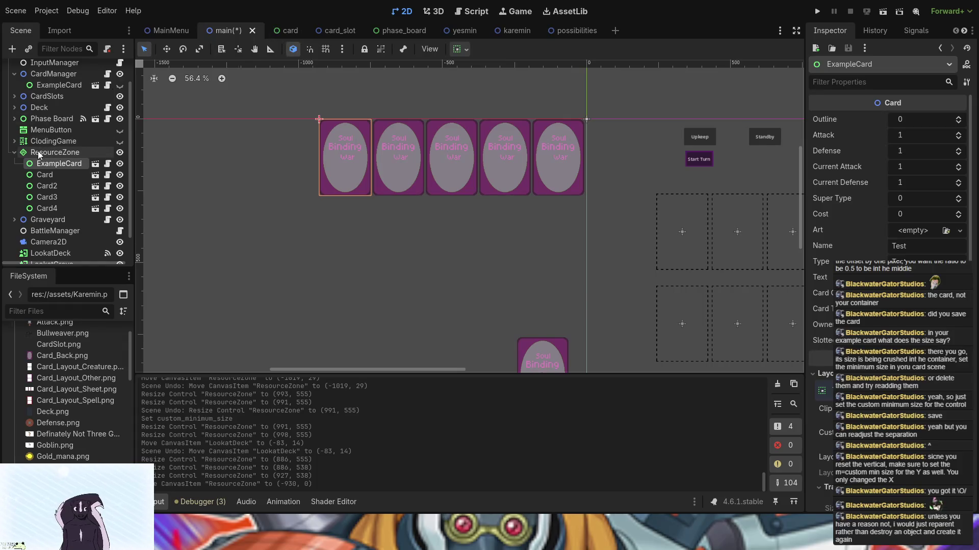
pyautogui.scroll(3, 38, 155)
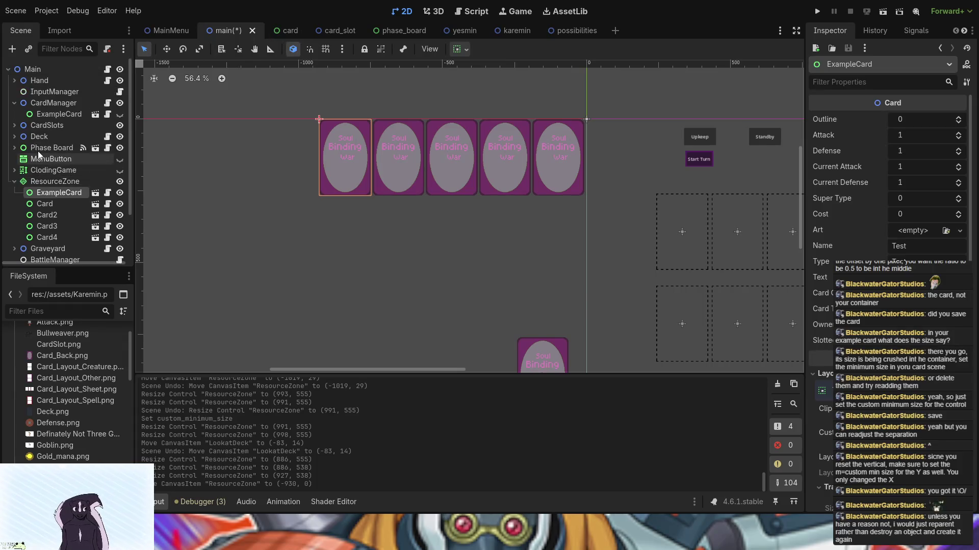
pyautogui.click(71, 181)
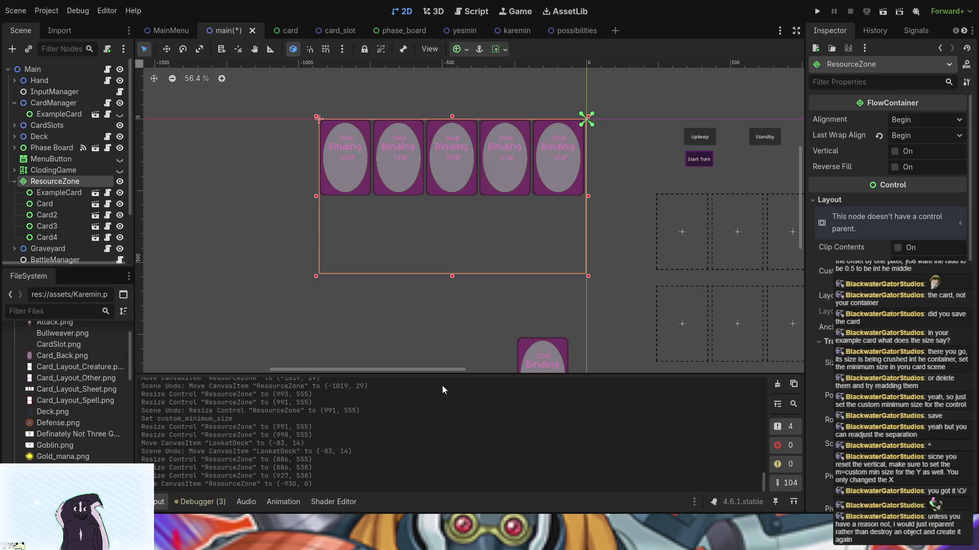
pyautogui.press('Return')
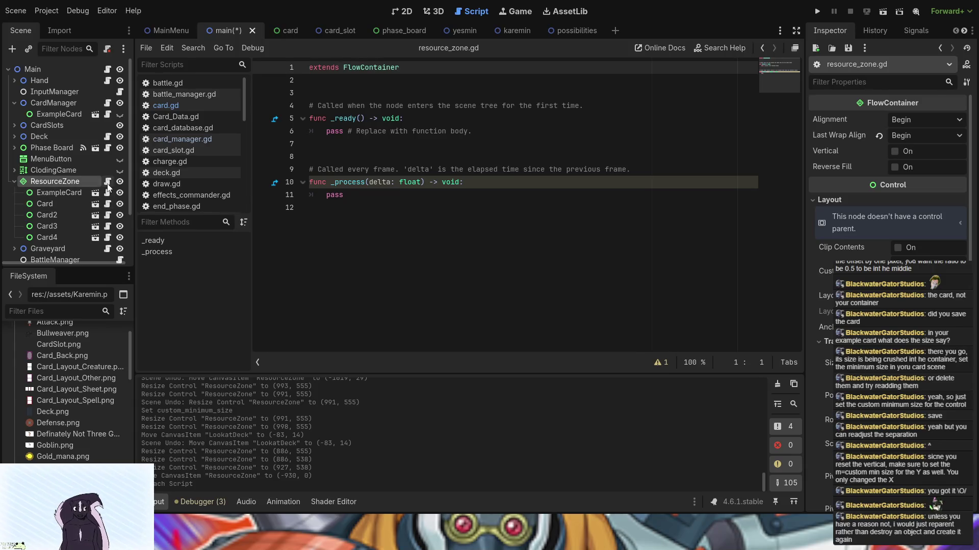
pyautogui.click(364, 84)
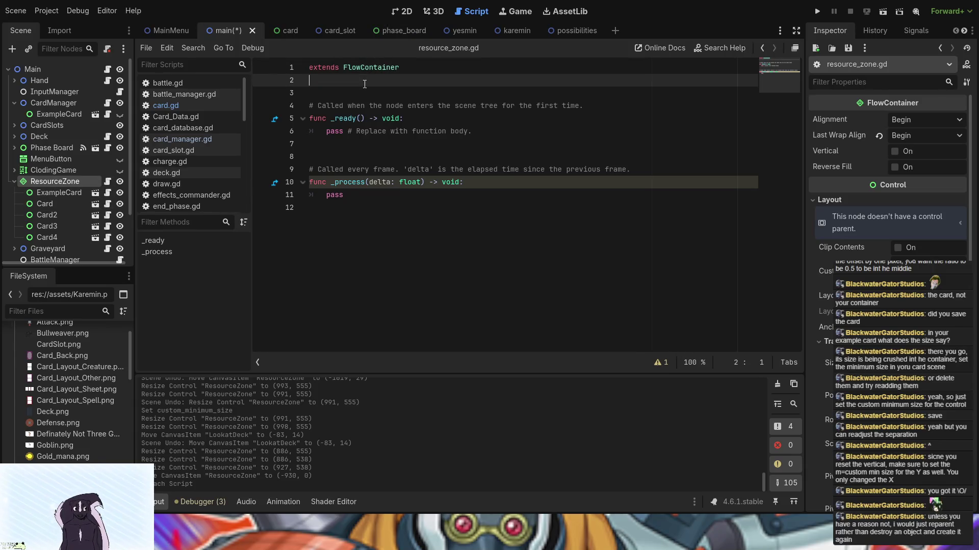
pyautogui.hotkey('ctrl', 'space')
pyautogui.press('Escape')
pyautogui.write('ar')
pyautogui.press('BackSpace')
pyautogui.press('BackSpace')
pyautogui.press('BackSpace')
pyautogui.write('@ex')
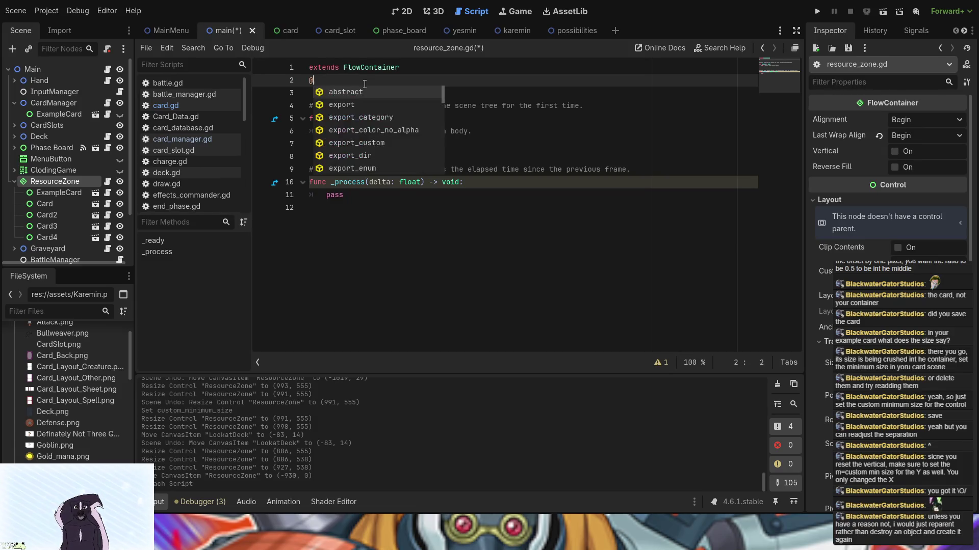
pyautogui.press('Return')
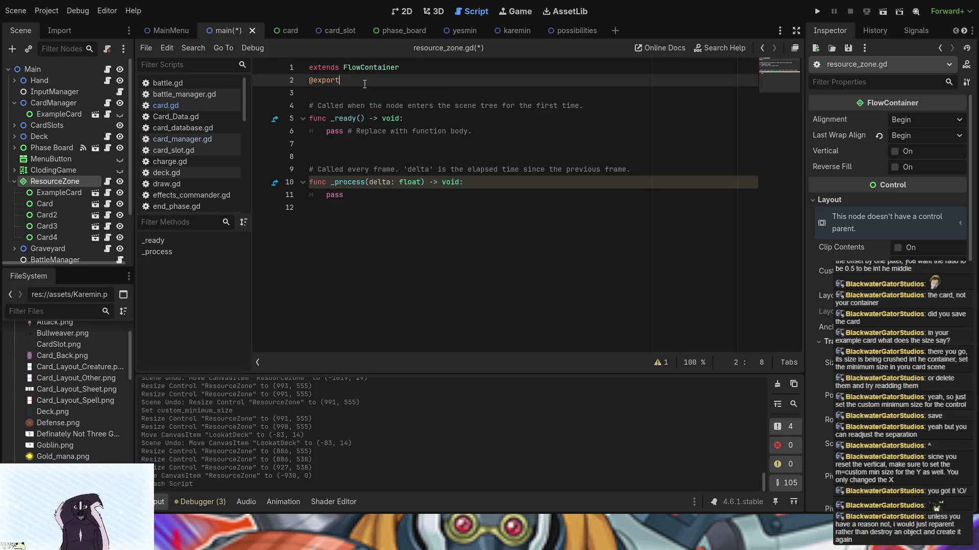
pyautogui.write('var ')
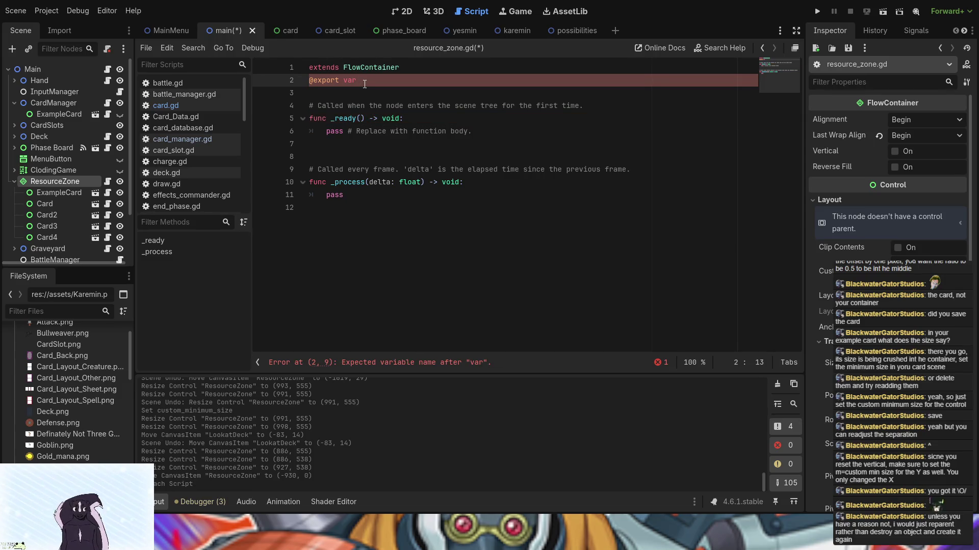
pyautogui.write('Resour')
pyautogui.write('ces')
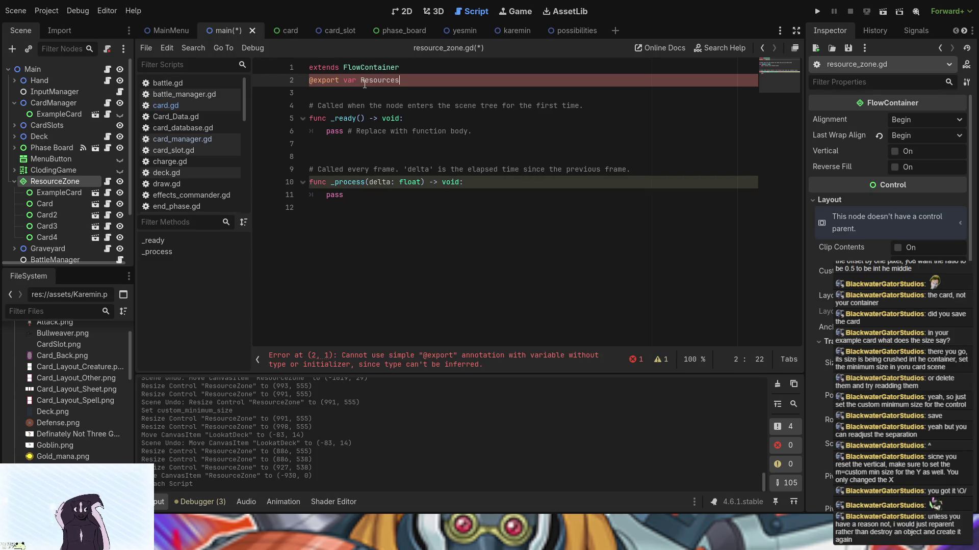
pyautogui.write(':')
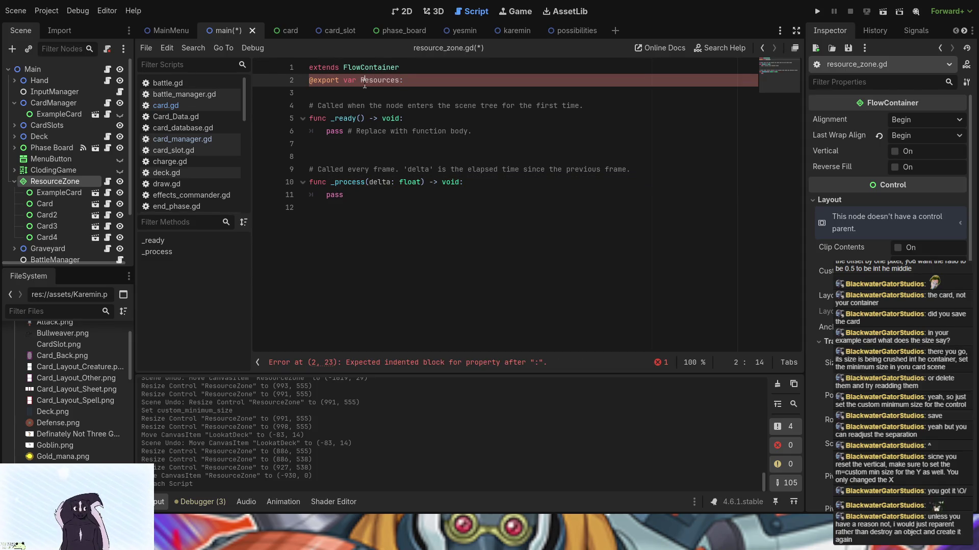
pyautogui.press('BackSpace')
pyautogui.write('all')
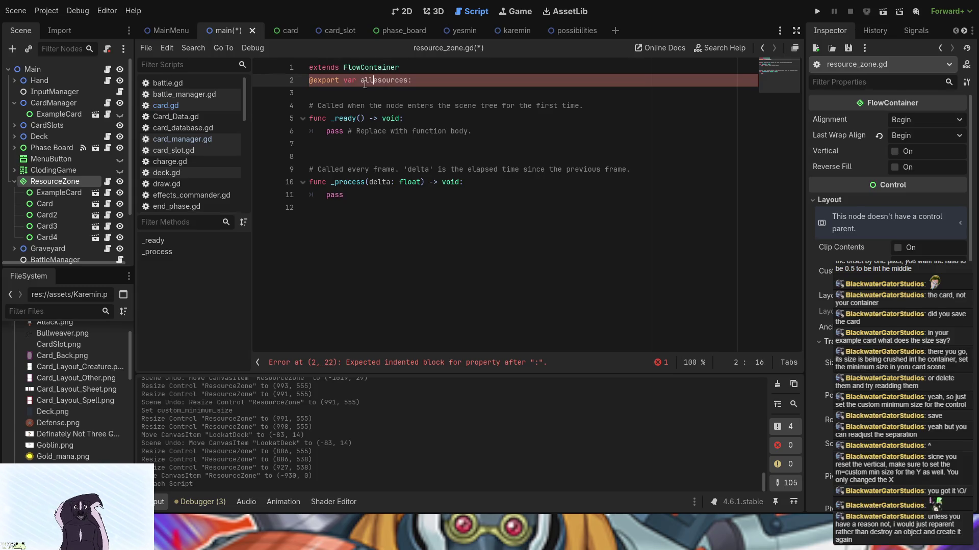
pyautogui.write('_r')
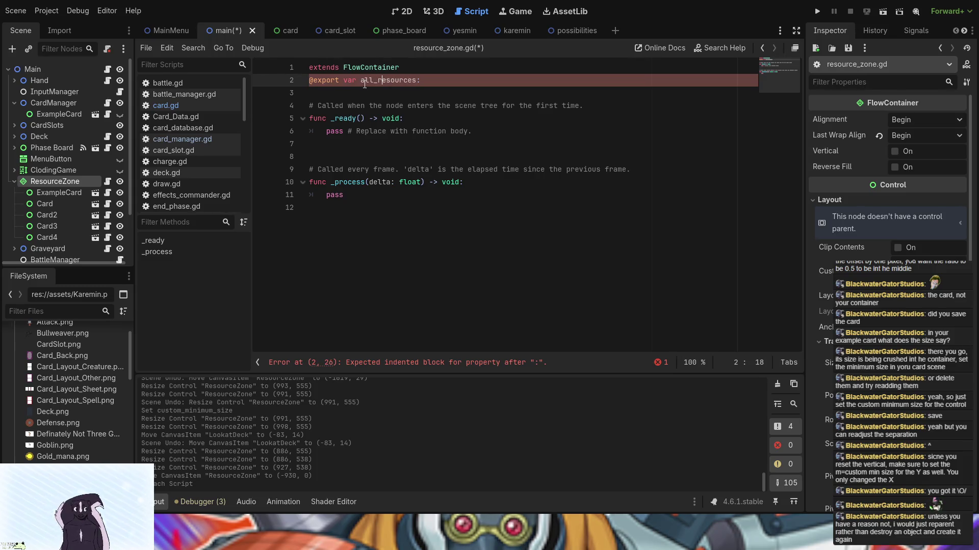
pyautogui.click(445, 78)
pyautogui.write('Array ')
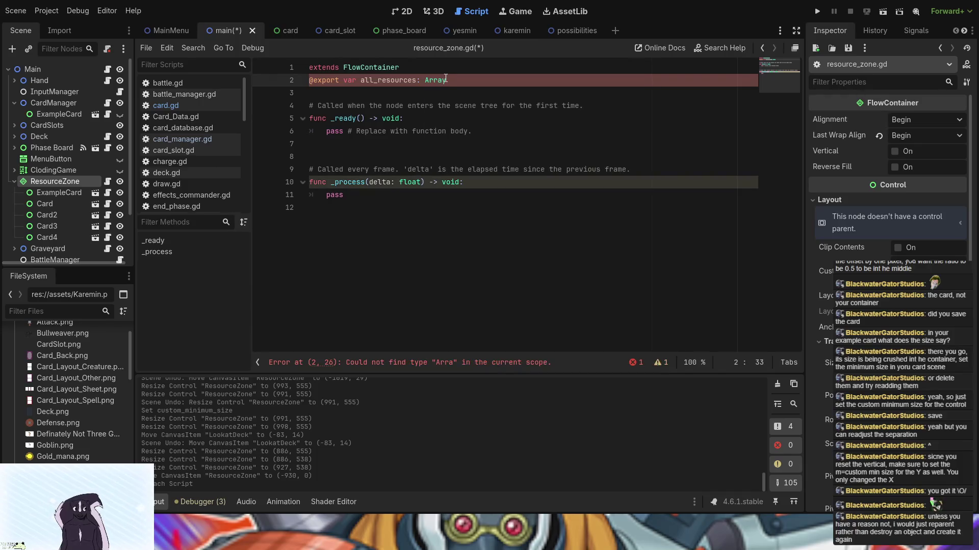
pyautogui.write('= ')
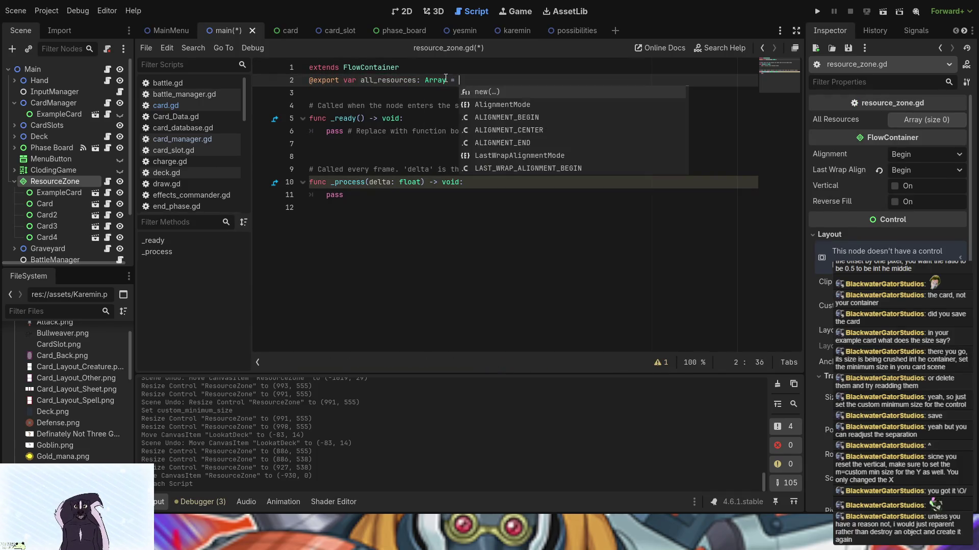
pyautogui.write('[')
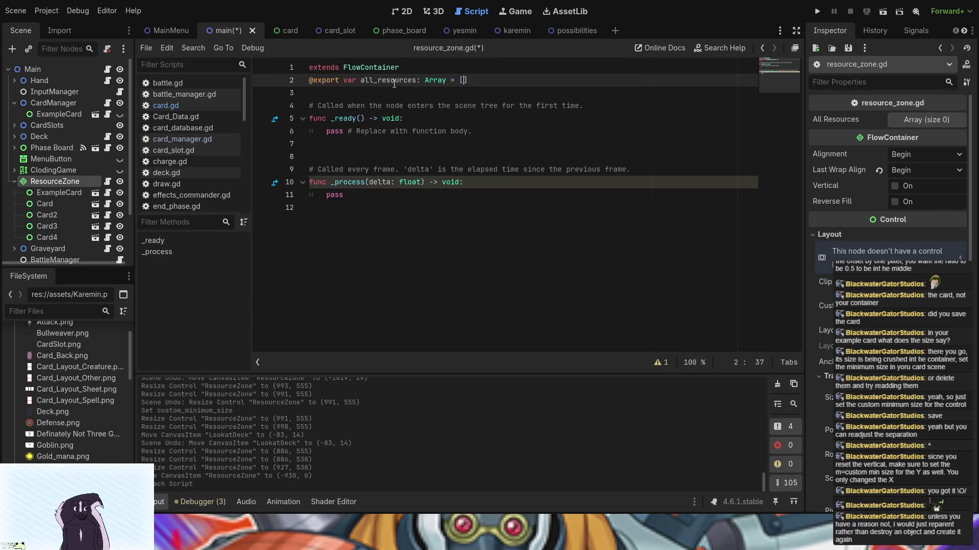
pyautogui.click(513, 85)
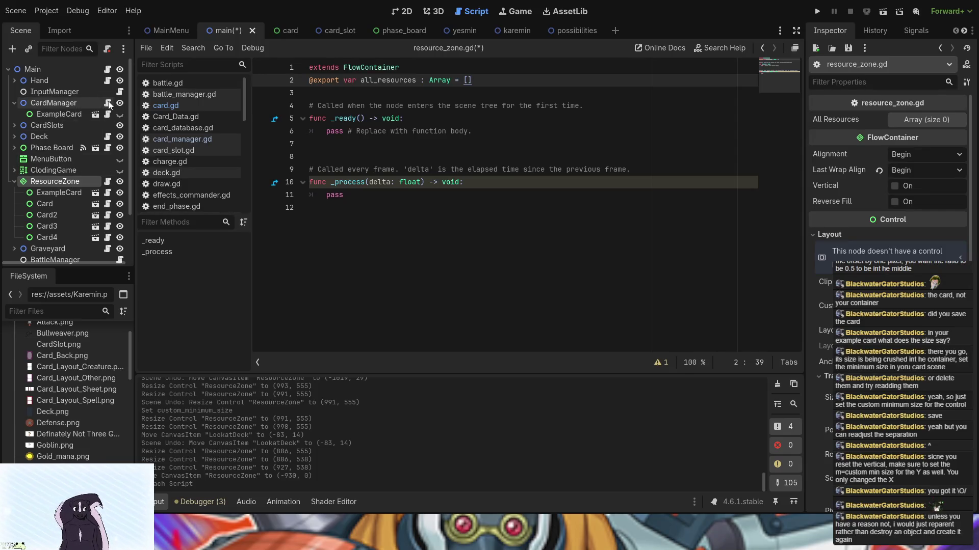
pyautogui.click(286, 32)
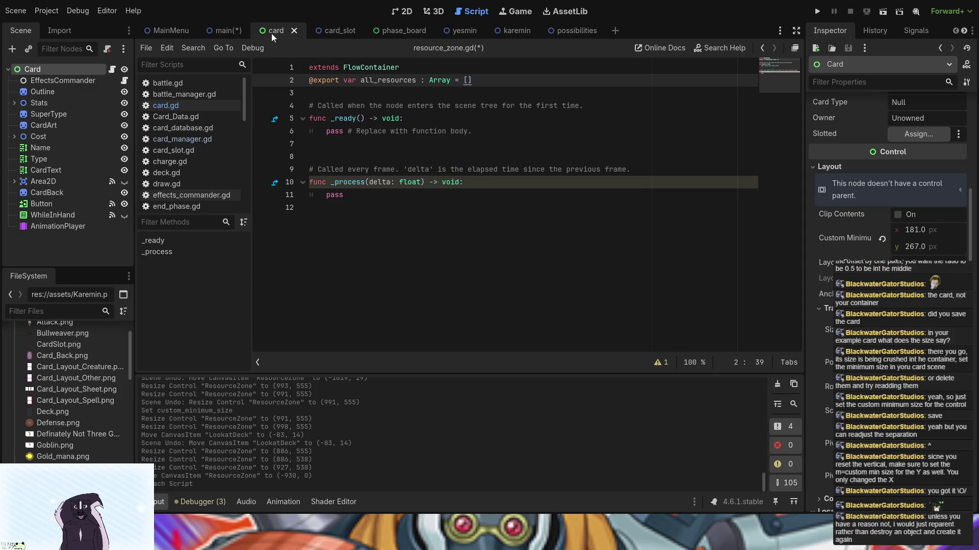
# Open card.gd and find the move_to_front() call in _on_button_toggled
pyautogui.click(113, 71)
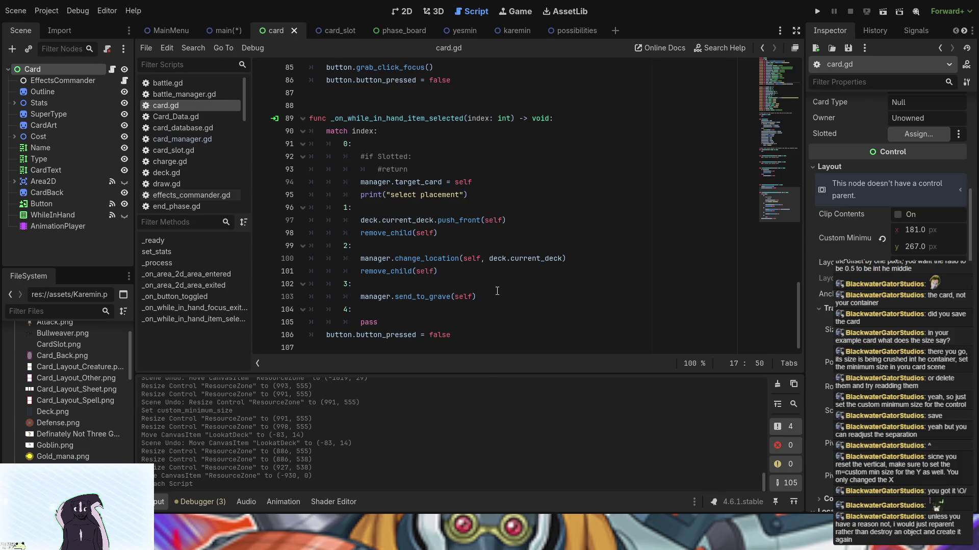
pyautogui.scroll(1, 497, 291)
pyautogui.scroll(3, 497, 291)
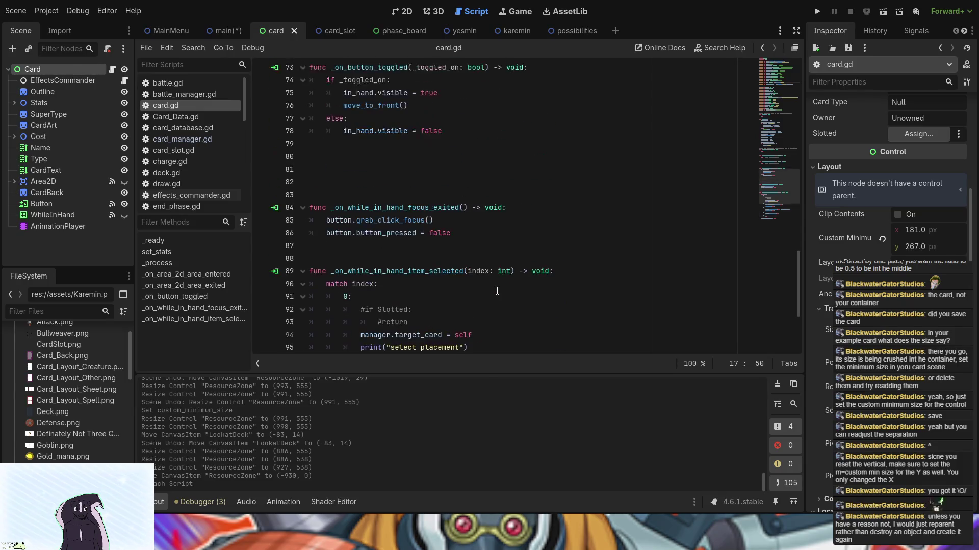
pyautogui.click(479, 238)
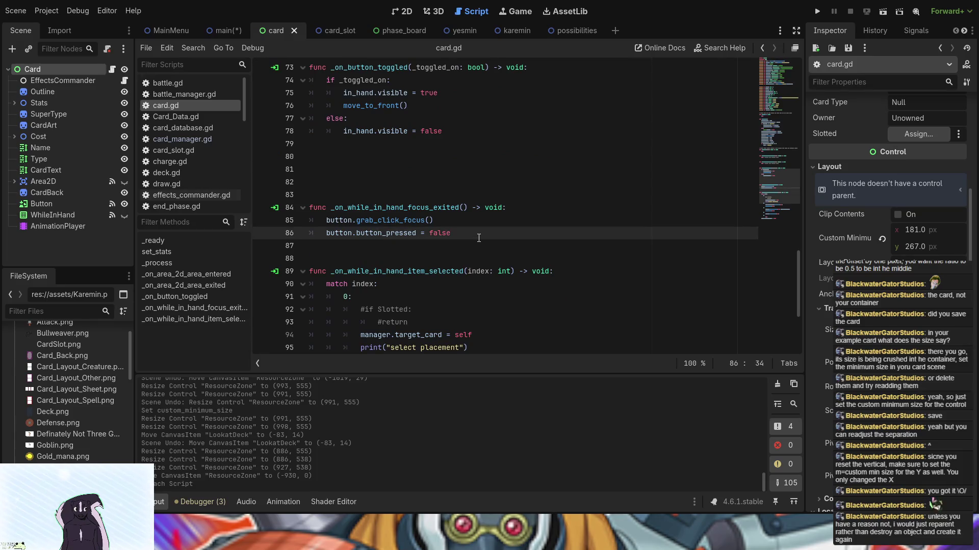
pyautogui.scroll(4, 478, 266)
pyautogui.scroll(-3, 478, 265)
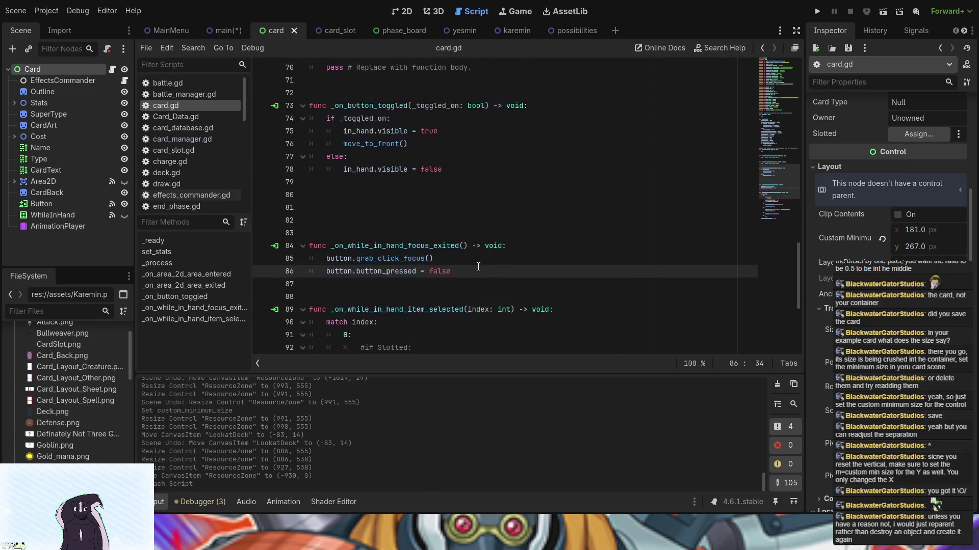
pyautogui.scroll(1, 478, 266)
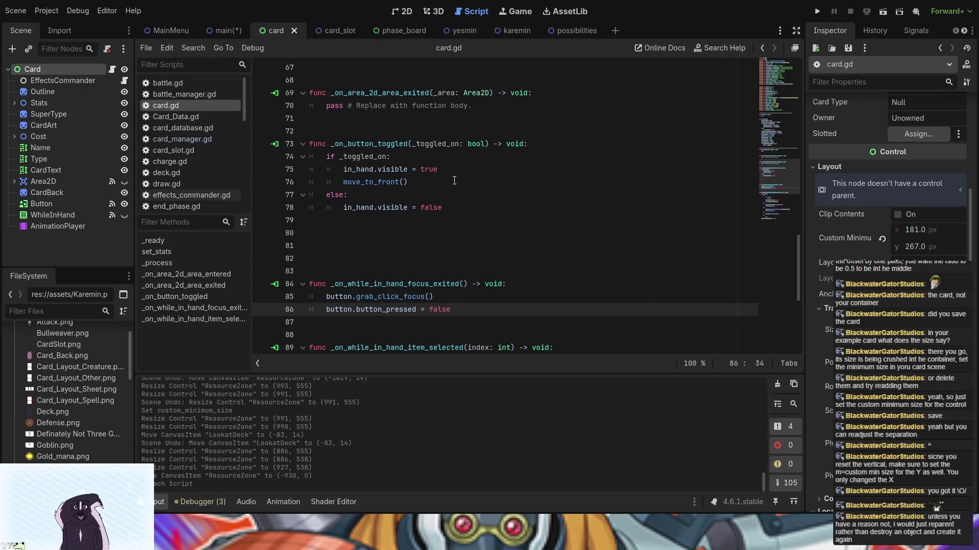
pyautogui.click(454, 181)
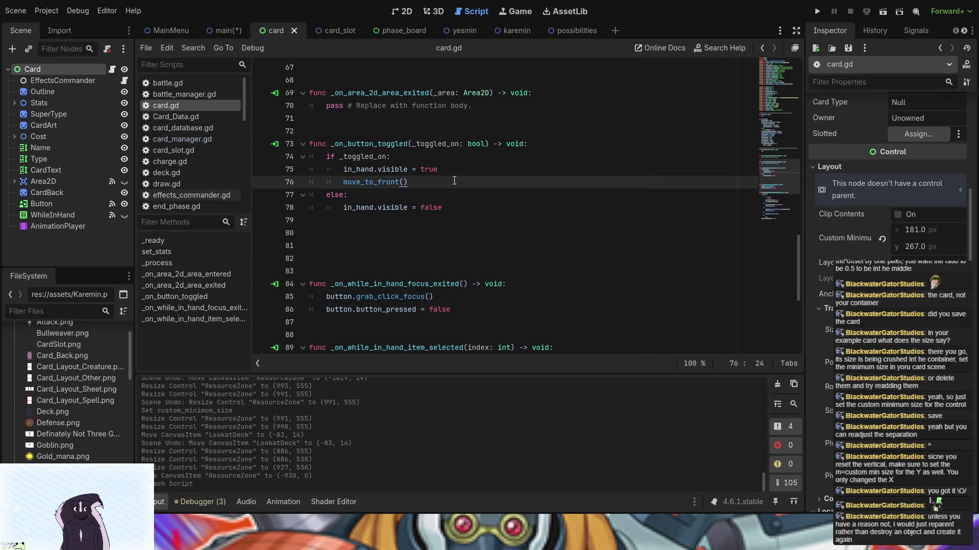
pyautogui.press('Return')
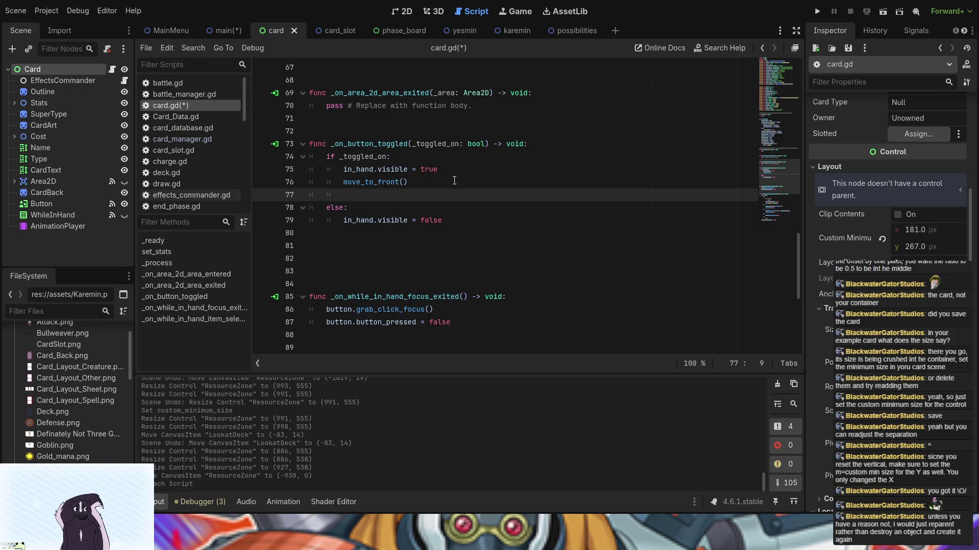
pyautogui.write('if ')
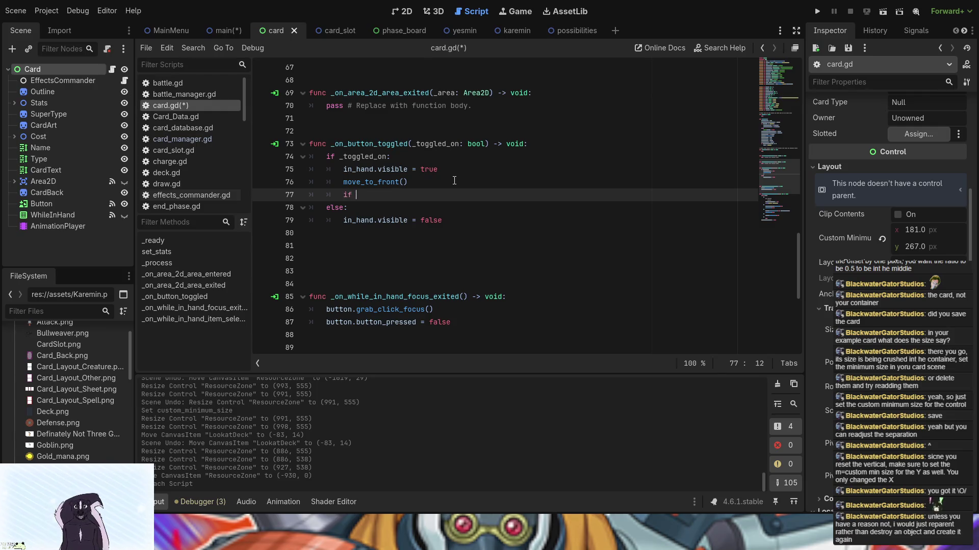
pyautogui.write('parr')
pyautogui.press('BackSpace')
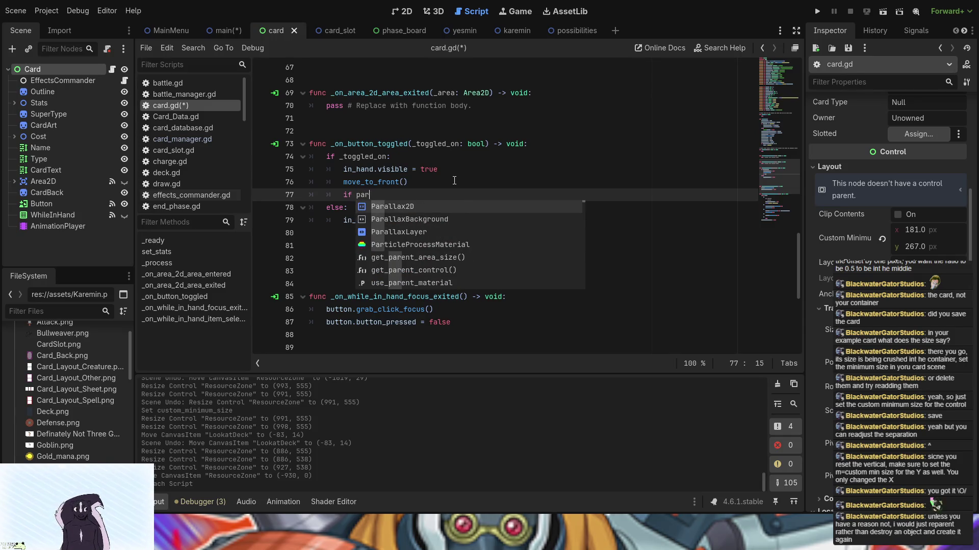
pyautogui.press('BackSpace')
pyautogui.press('BackSpace')
pyautogui.press('BackSpace')
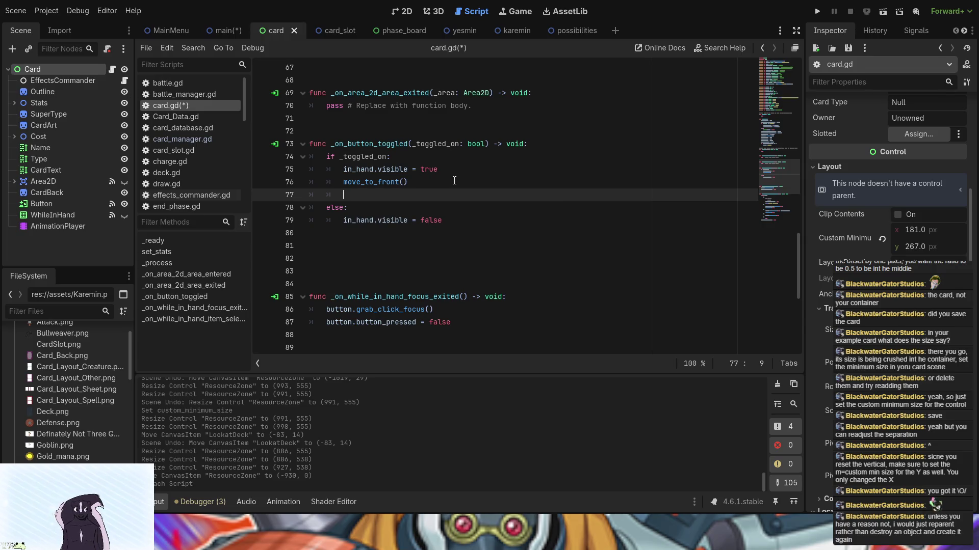
# Add an unfinished 'if get_parent() ==' line above in_hand.visible = true
pyautogui.click(345, 170)
pyautogui.press('Return')
pyautogui.press('Up')
pyautogui.write('if ')
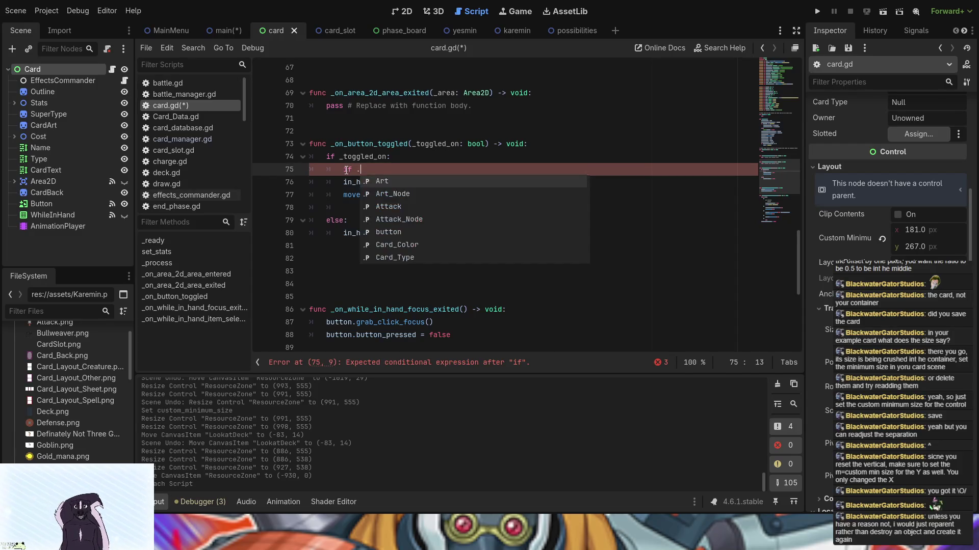
pyautogui.write('get')
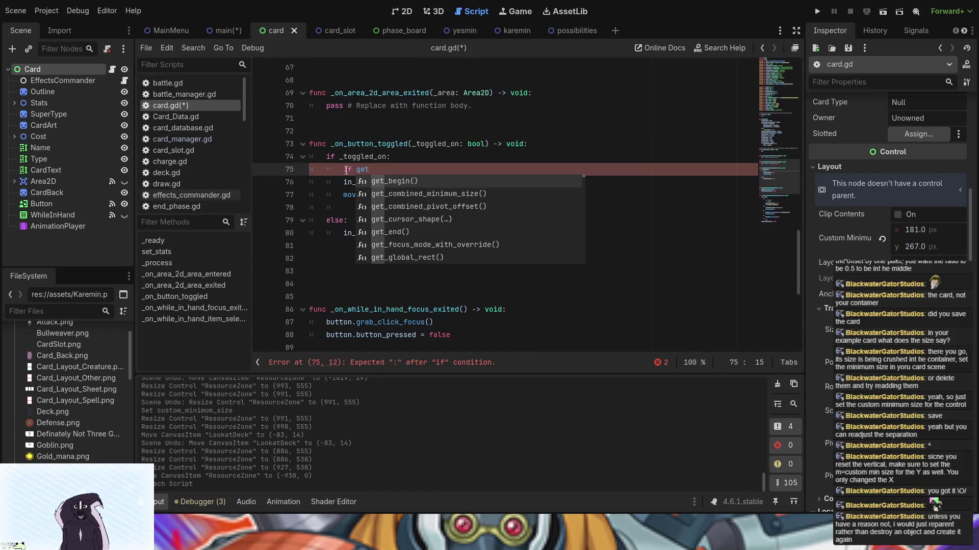
pyautogui.write('_parent(')
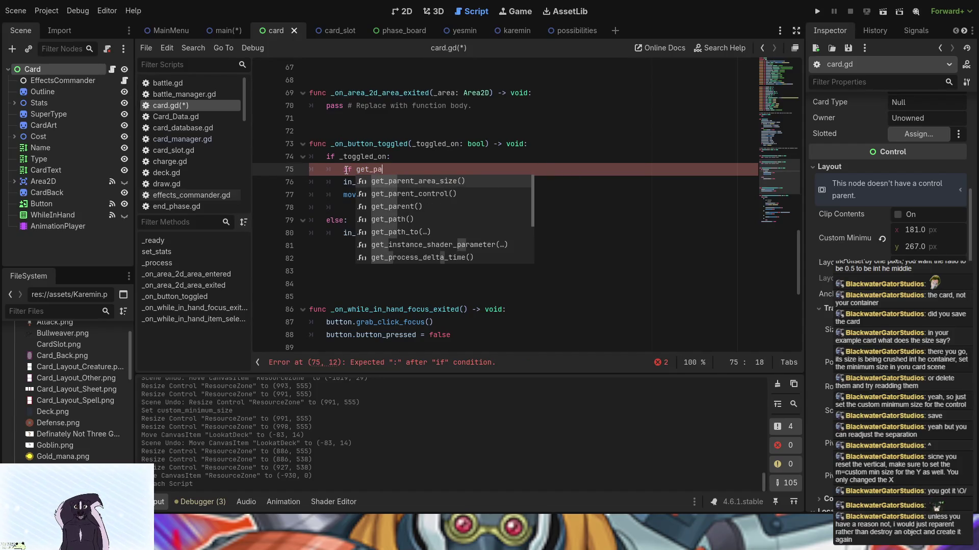
pyautogui.doubleClick(409, 206)
pyautogui.click(405, 170)
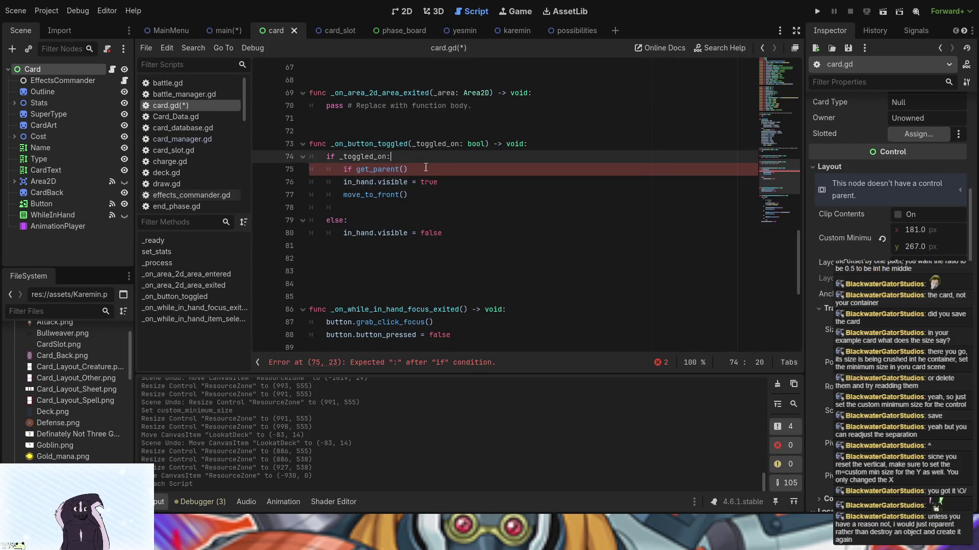
pyautogui.click(426, 168)
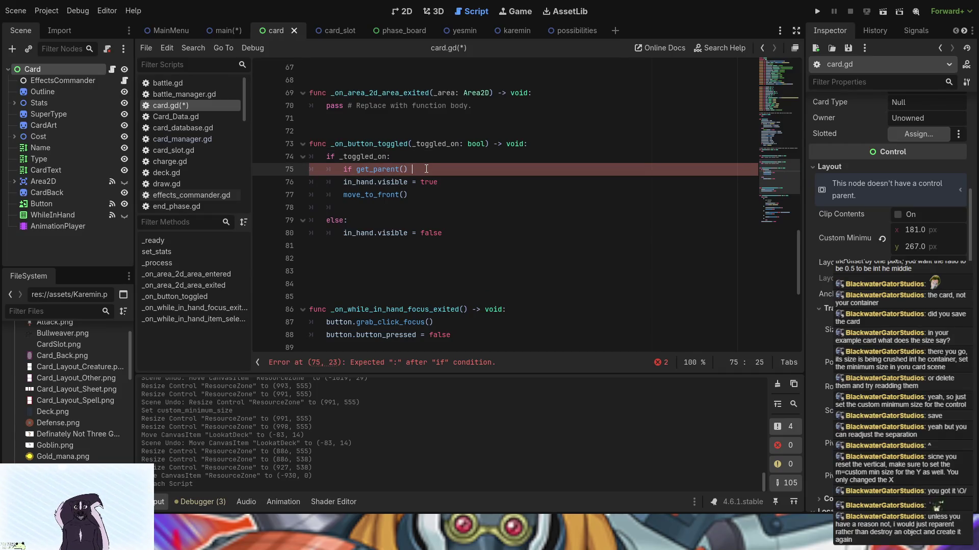
pyautogui.write('==')
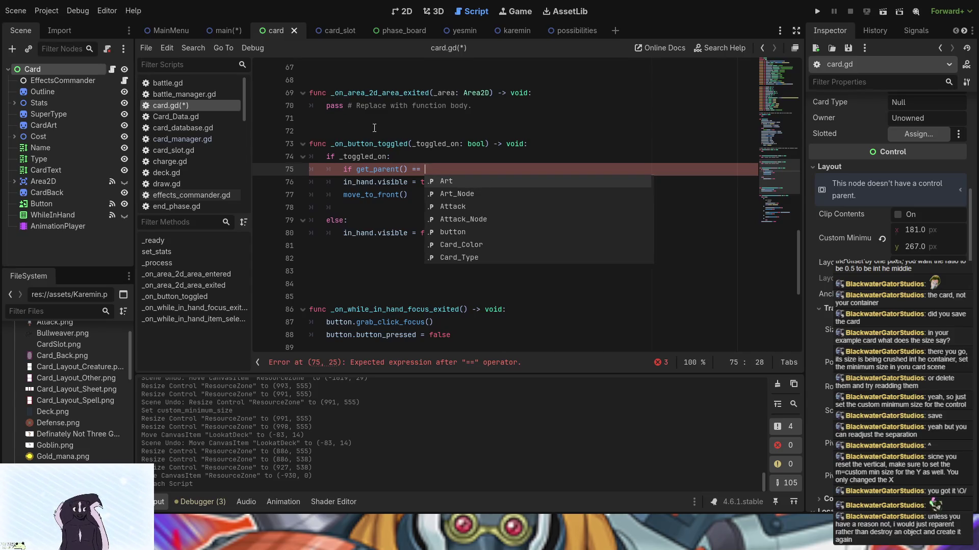
pyautogui.click(221, 29)
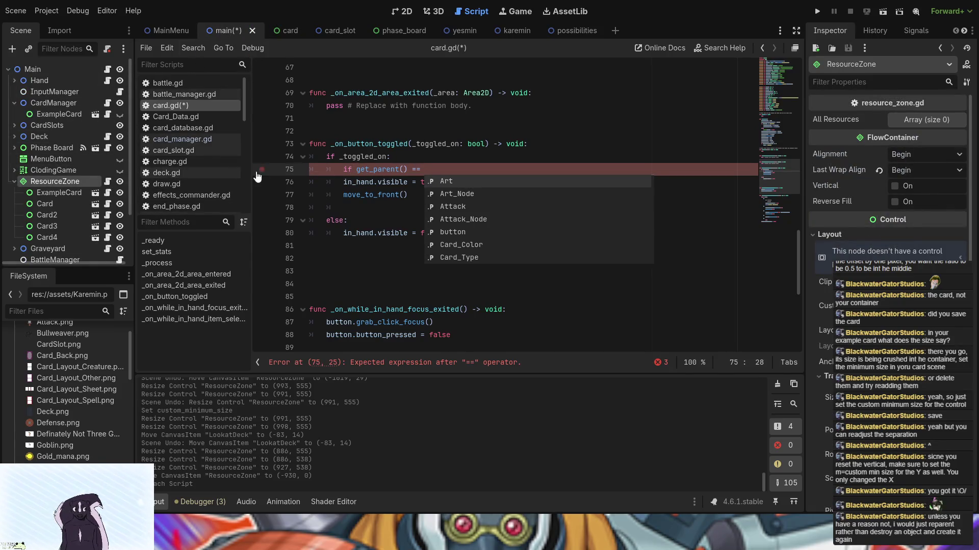
# Declare an onready FlowContainer variable for ResourceZone named resourcehome
pyautogui.scroll(9, 416, 160)
pyautogui.scroll(13, 416, 160)
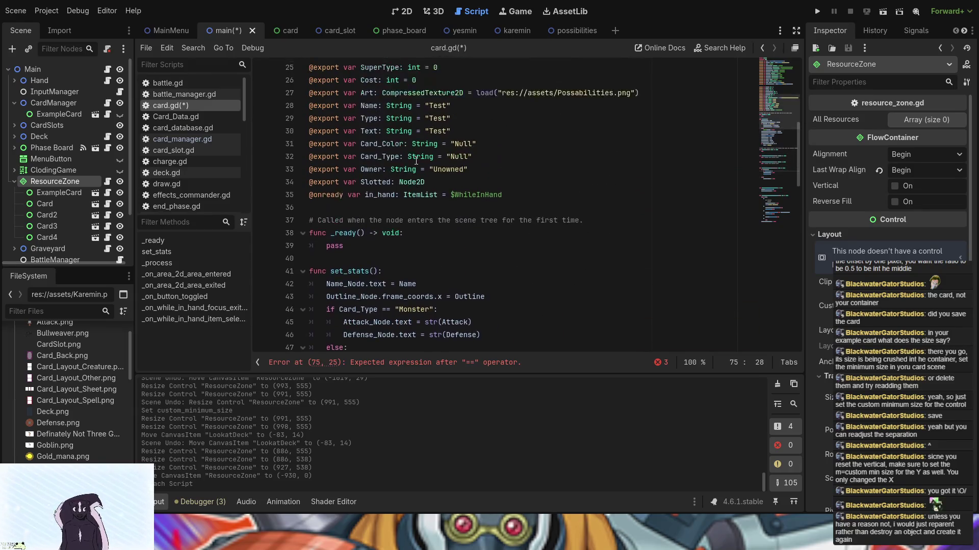
pyautogui.scroll(-1, 419, 175)
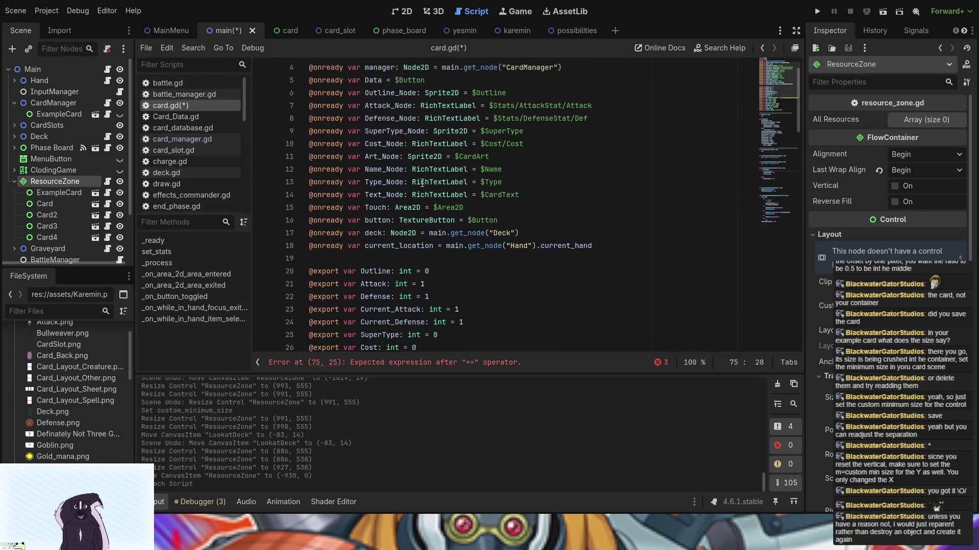
pyautogui.scroll(1, 502, 197)
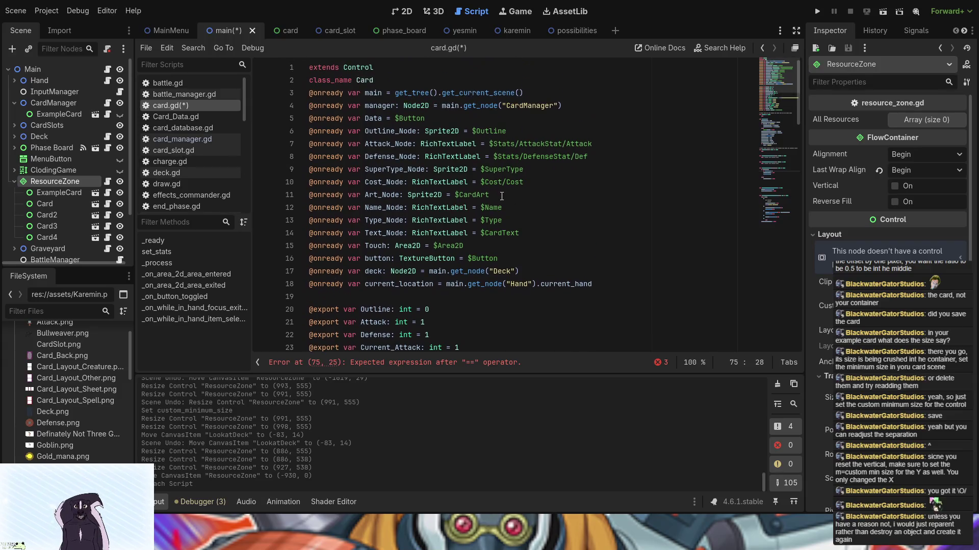
pyautogui.click(589, 105)
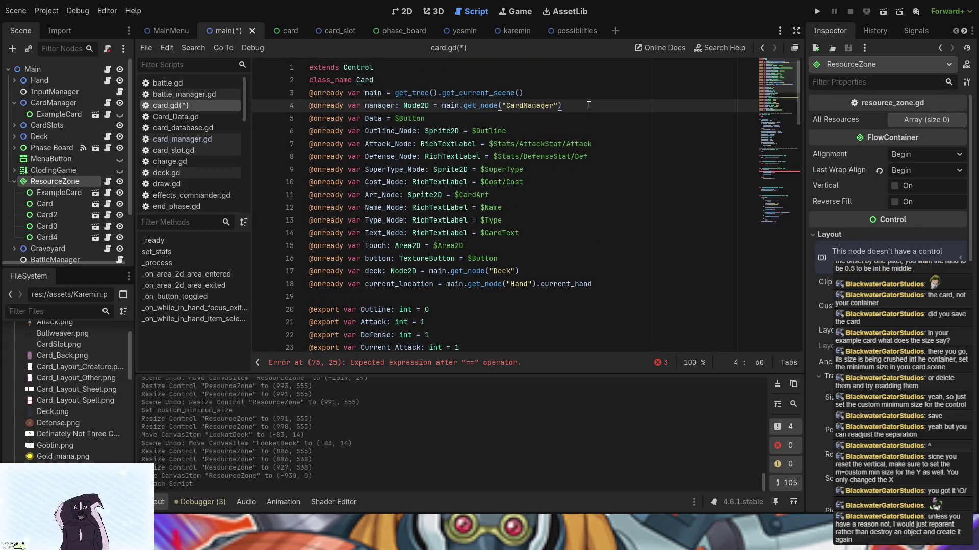
pyautogui.click(622, 284)
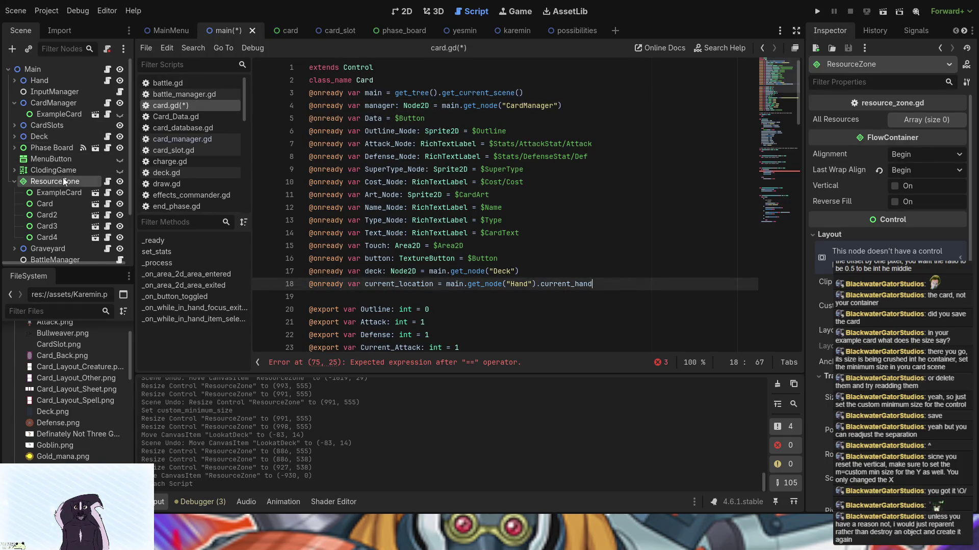
pyautogui.moveTo(62, 180)
pyautogui.mouseDown()
pyautogui.moveTo(229, 239)
pyautogui.moveTo(334, 294)
pyautogui.mouseUp()
pyautogui.moveTo(421, 297); pyautogui.dragTo(401, 299)
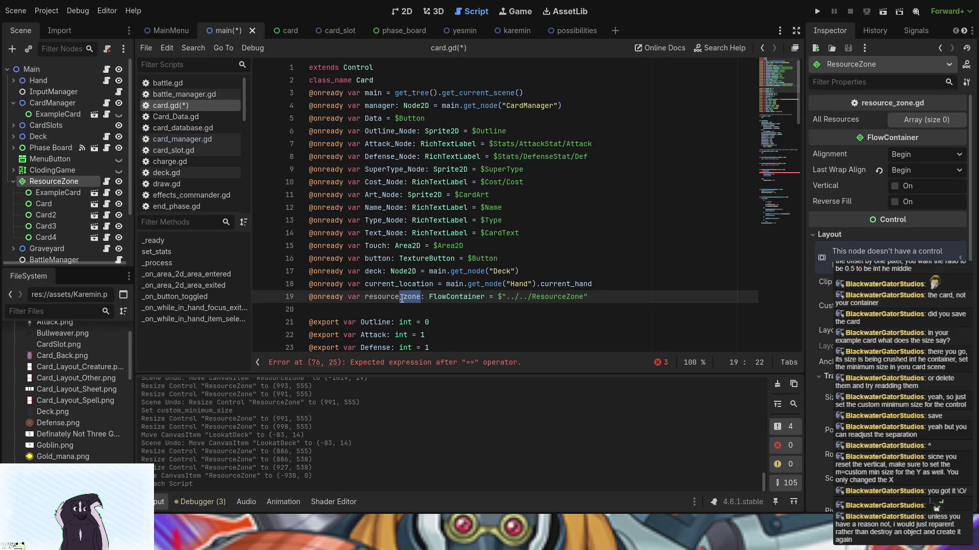
pyautogui.write('Zone')
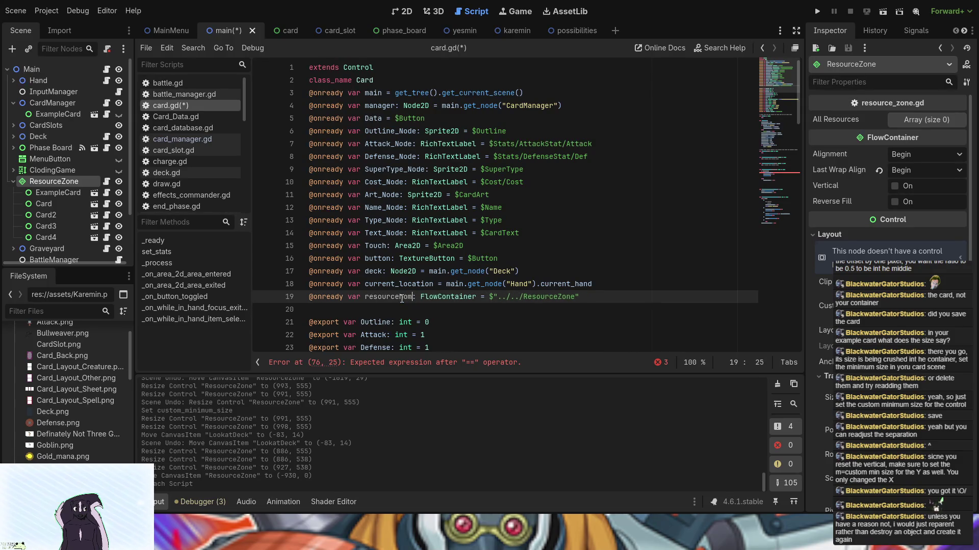
pyautogui.moveTo(365, 297); pyautogui.dragTo(417, 296)
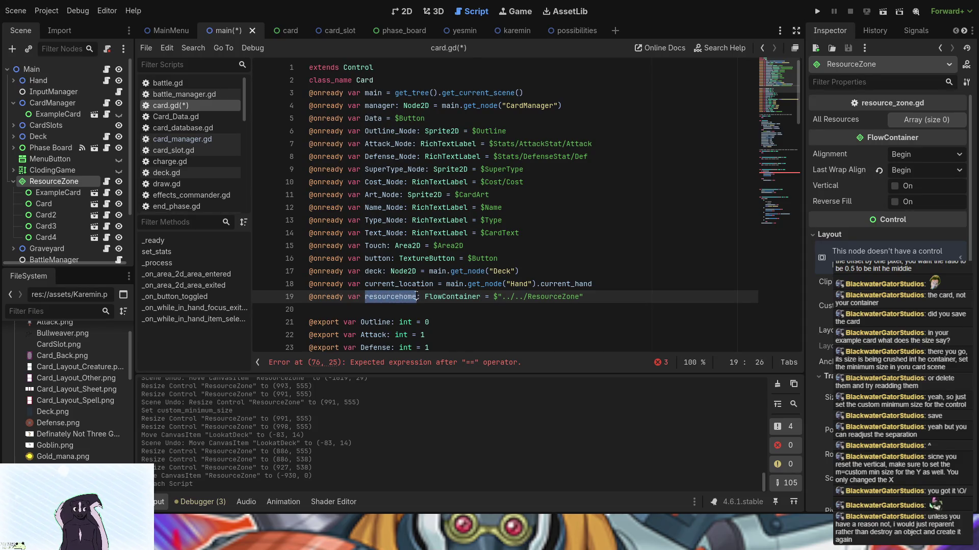
pyautogui.click(474, 306)
# Put resourcehome into the get_parent() check on line 76
pyautogui.scroll(-15, 477, 305)
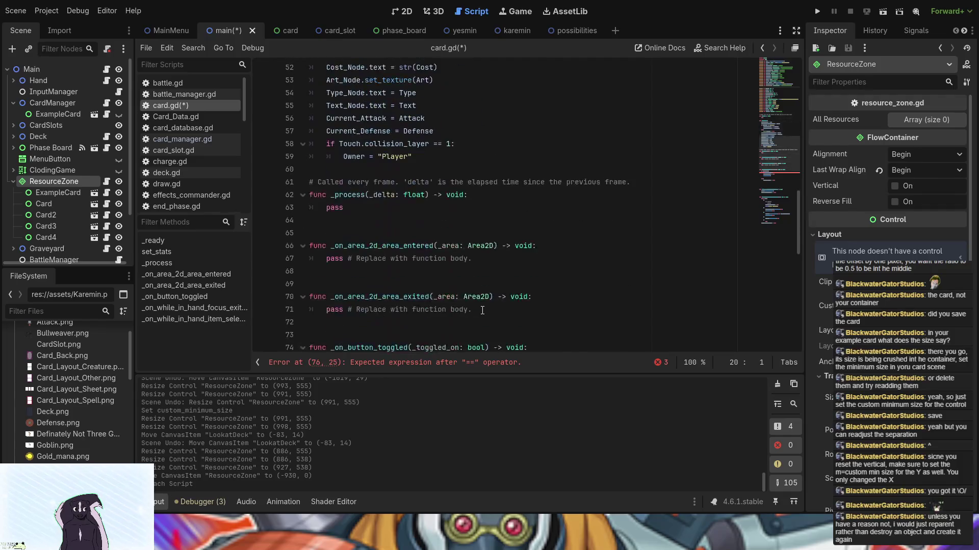
pyautogui.scroll(-5, 482, 310)
pyautogui.click(403, 182)
pyautogui.write('resourcehome) ==')
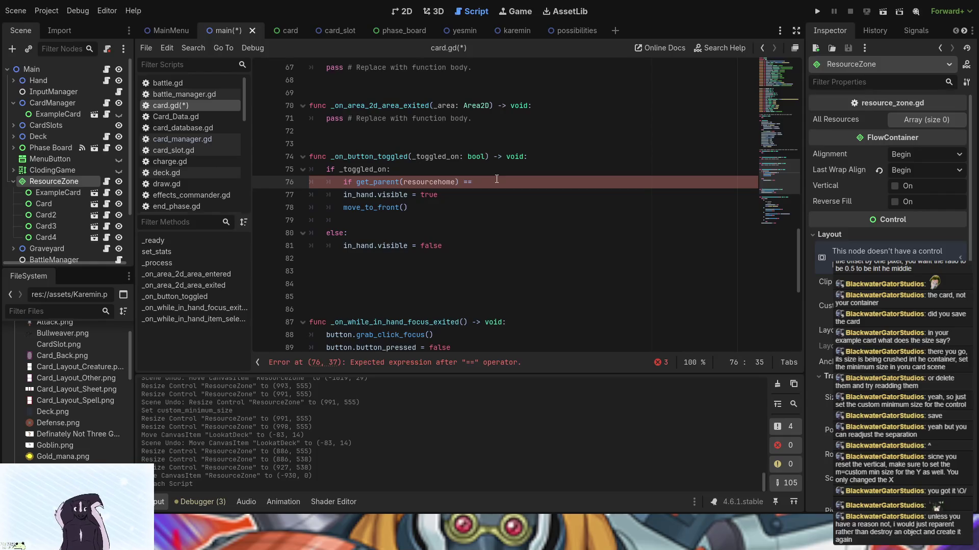
pyautogui.hotkey('ctrl', 'BackSpace')
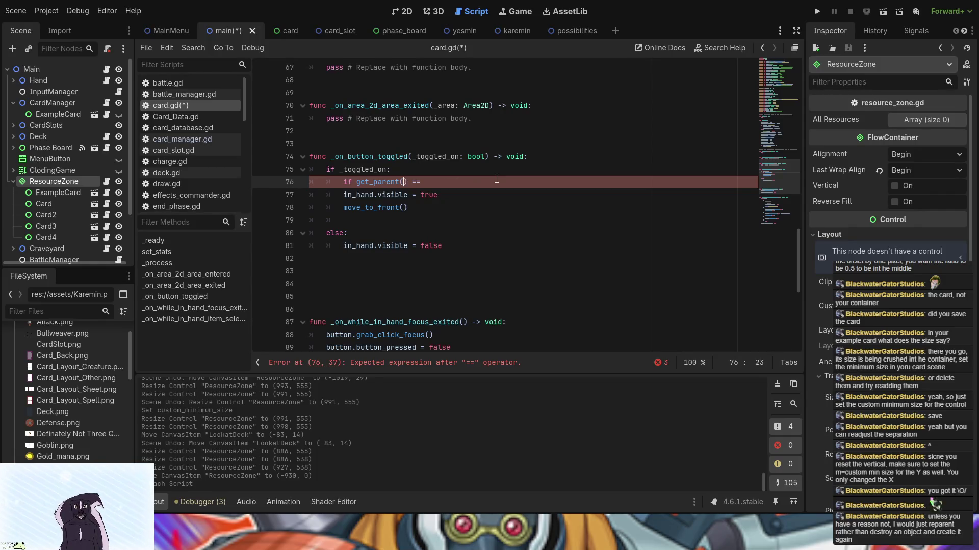
pyautogui.write('resourcehome')
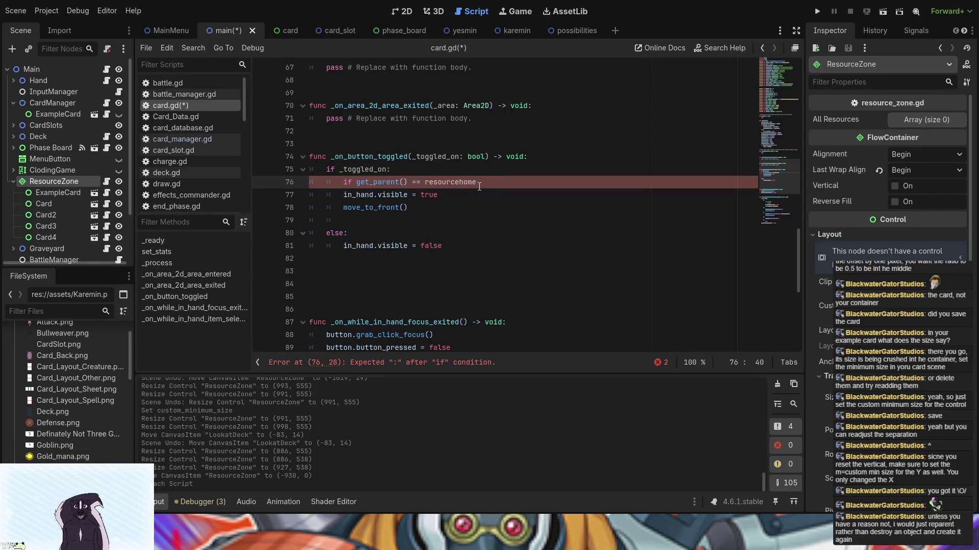
pyautogui.scroll(20, 458, 211)
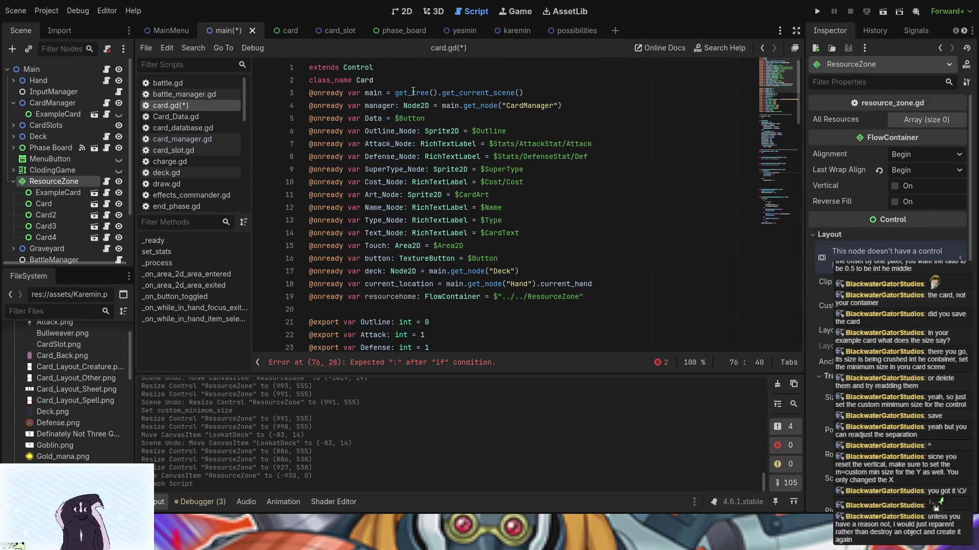
# Set resourcehome to main.get_node("ResourceZone"), adapted from the CardManager lookup
pyautogui.moveTo(365, 94); pyautogui.dragTo(383, 94)
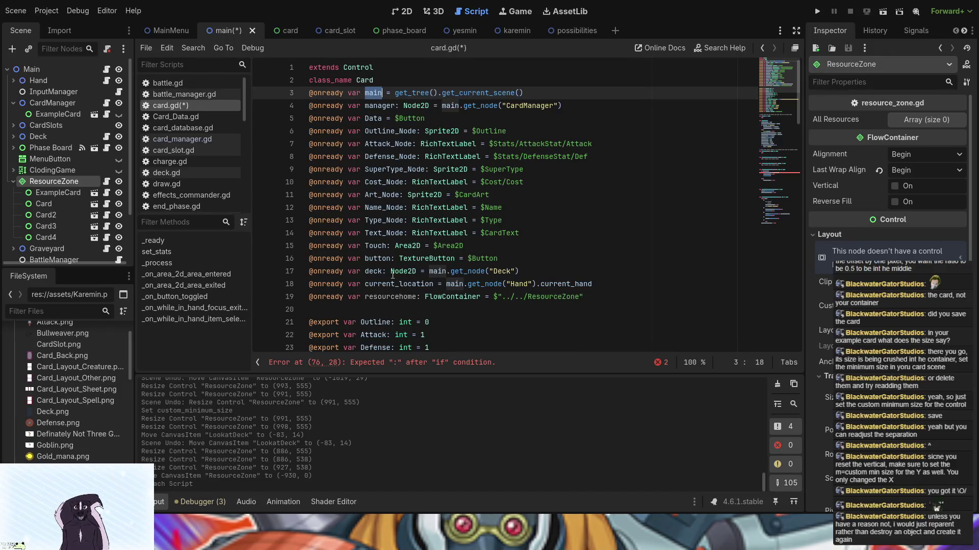
pyautogui.click(372, 296)
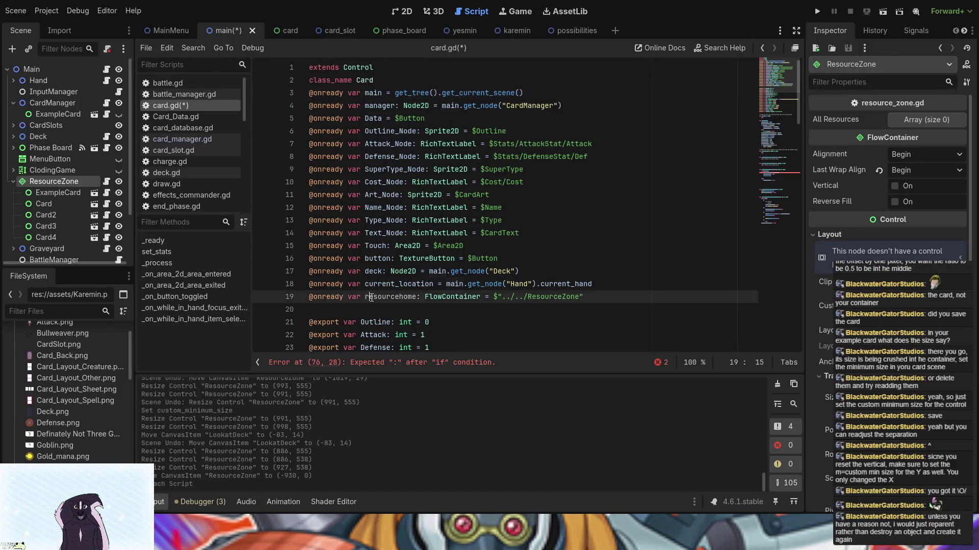
pyautogui.click(420, 297)
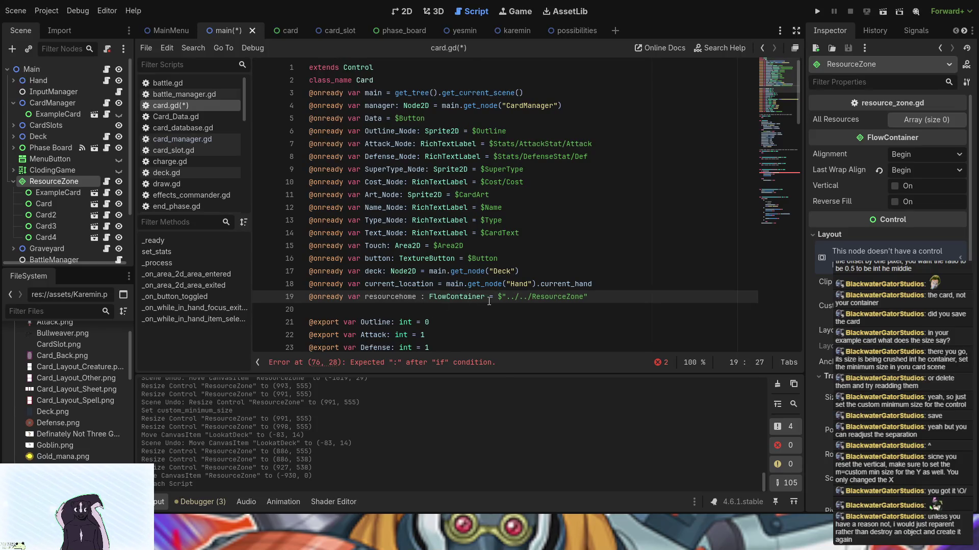
pyautogui.moveTo(496, 298); pyautogui.dragTo(589, 299)
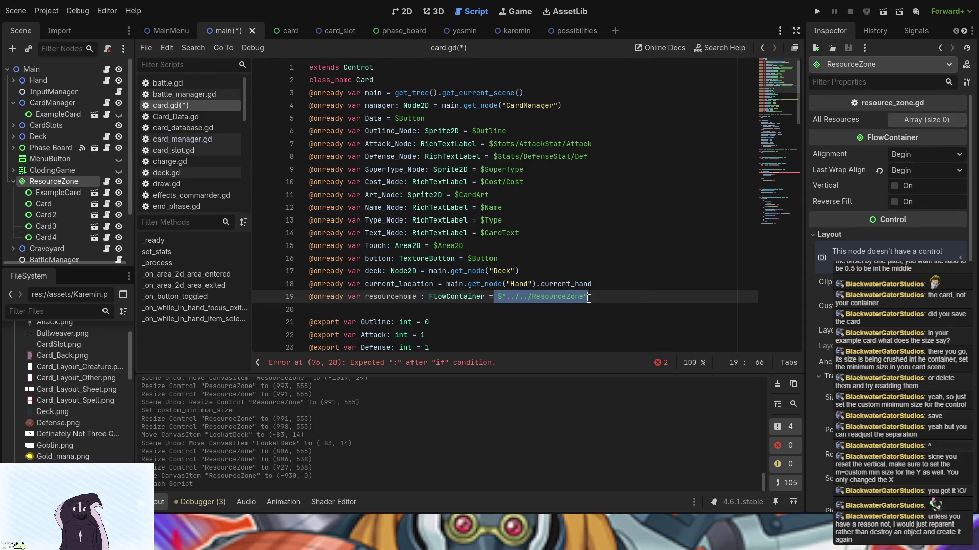
pyautogui.click(404, 105)
pyautogui.moveTo(403, 105); pyautogui.dragTo(563, 106)
pyautogui.hotkey('ctrl', 'c')
pyautogui.moveTo(588, 297); pyautogui.dragTo(499, 296)
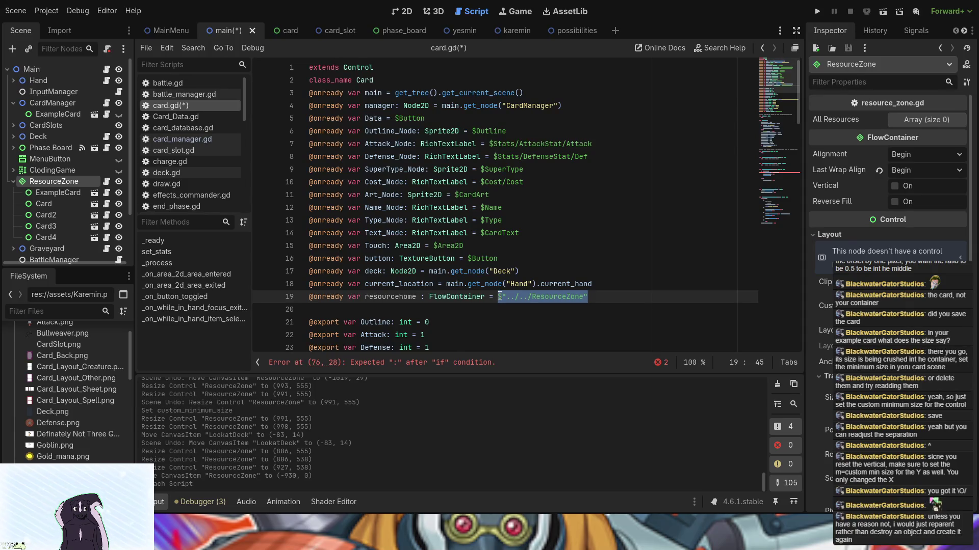
pyautogui.hotkey('ctrl', 'v')
pyautogui.doubleClick(580, 298)
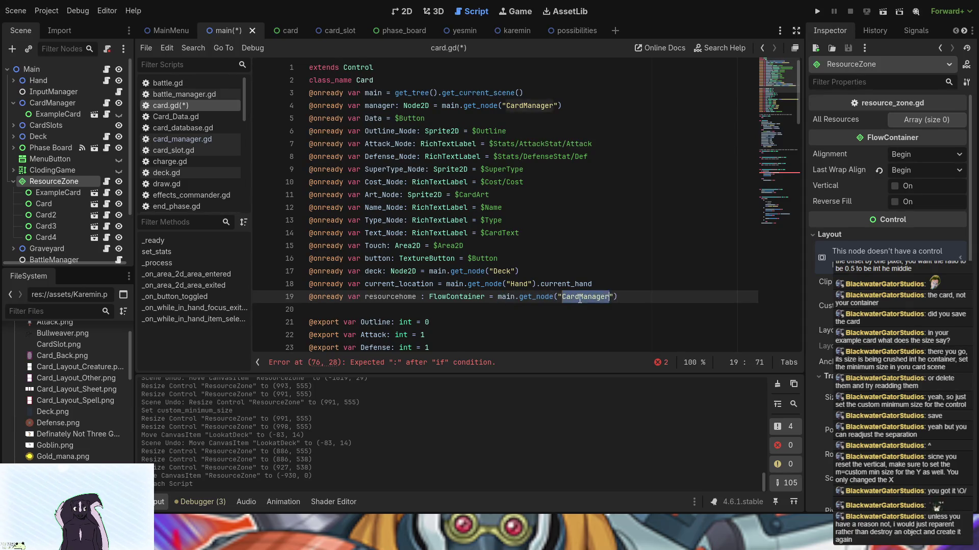
pyautogui.write('Res')
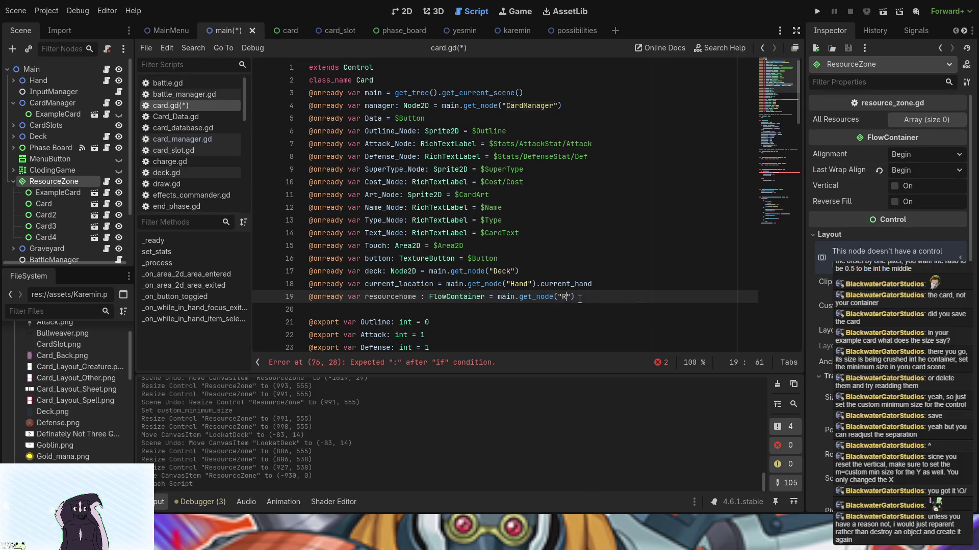
pyautogui.write('ource')
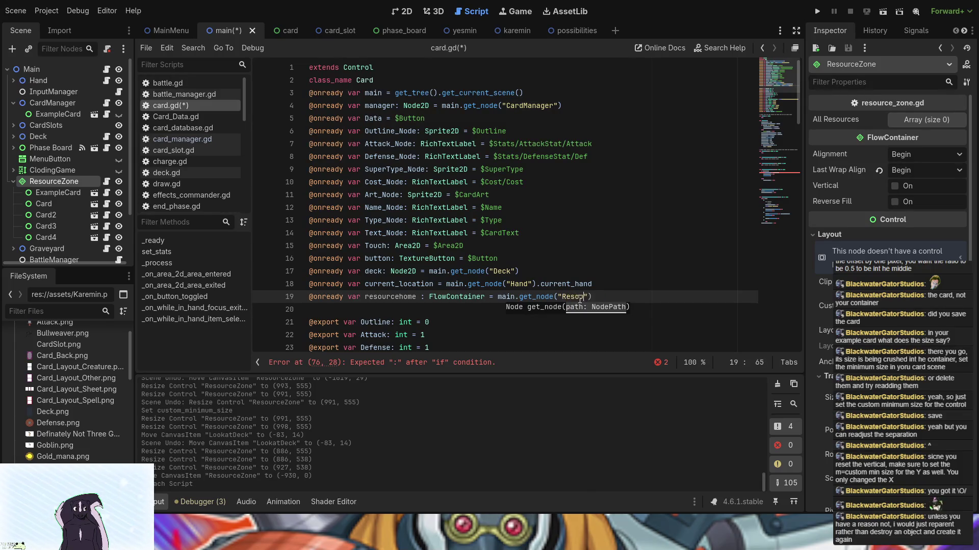
pyautogui.write('Zone')
pyautogui.click(494, 284)
# Rewrite line 76 as 'if get_parent() == resourcehome'
pyautogui.scroll(-10, 495, 290)
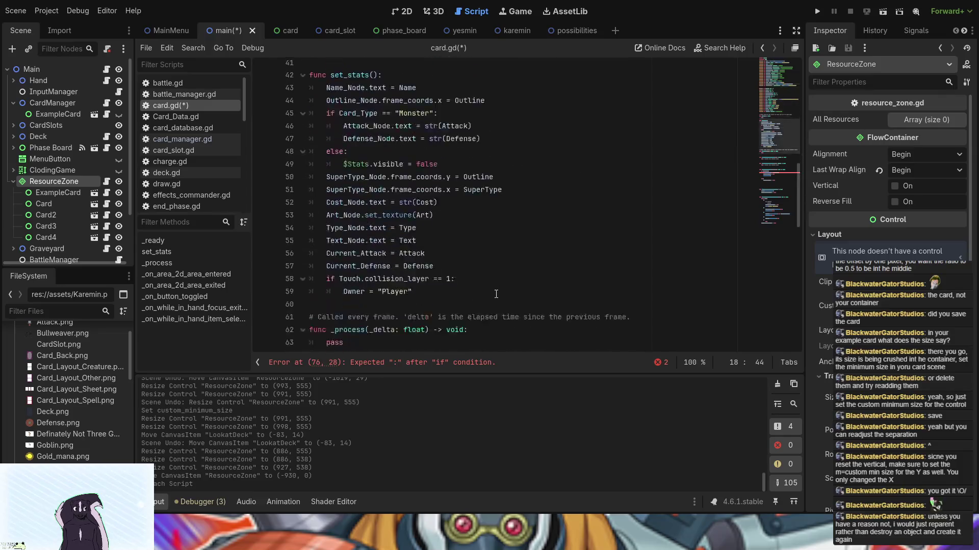
pyautogui.scroll(-10, 496, 290)
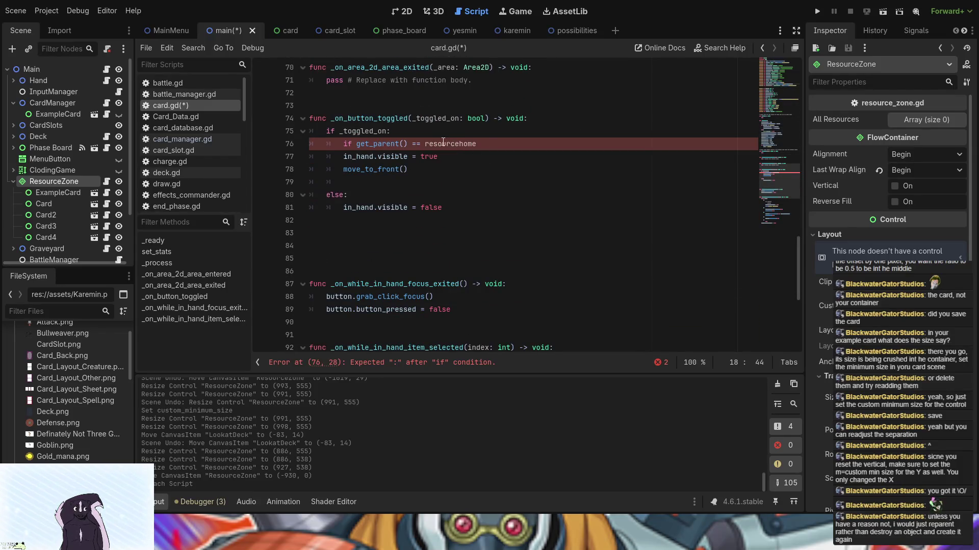
pyautogui.click(423, 145)
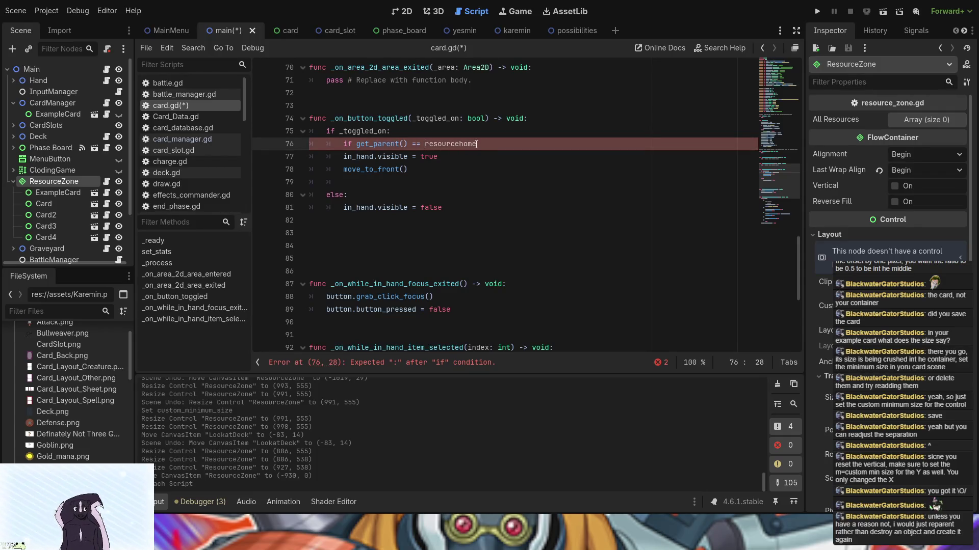
pyautogui.moveTo(484, 145); pyautogui.dragTo(411, 144)
pyautogui.press('BackSpace')
pyautogui.click(310, 156)
pyautogui.click(403, 144)
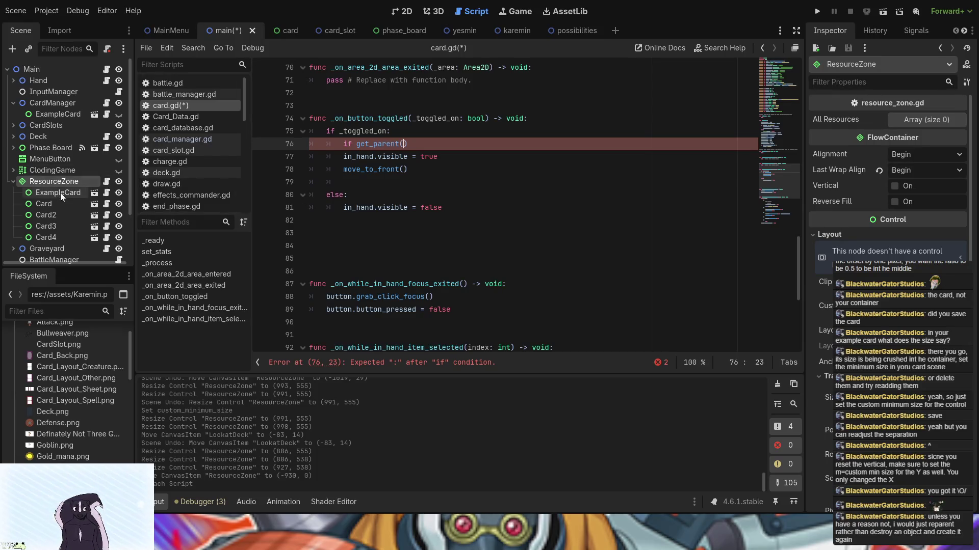
pyautogui.moveTo(77, 179)
pyautogui.mouseDown()
pyautogui.moveTo(303, 128)
pyautogui.moveTo(415, 143)
pyautogui.moveTo(404, 144)
pyautogui.mouseUp()
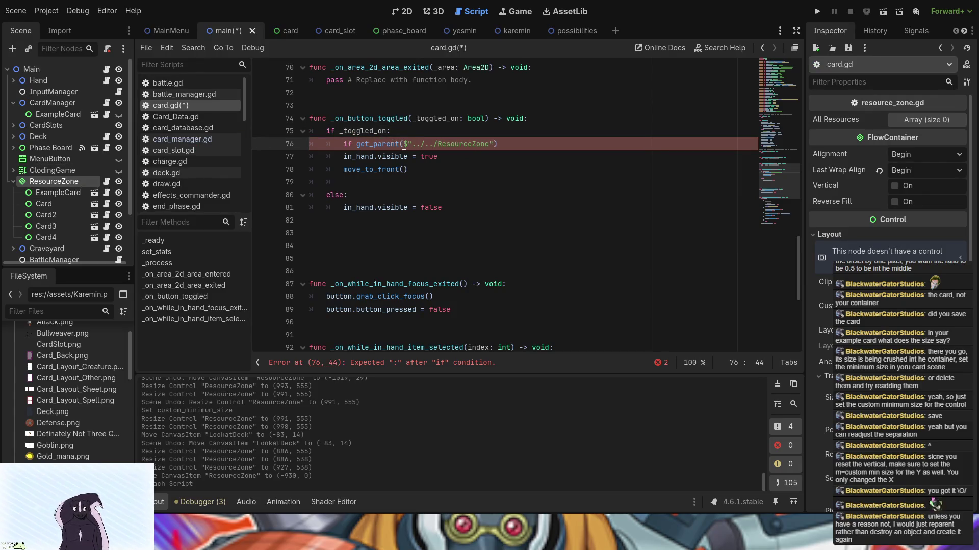
pyautogui.hotkey('ctrl', 'shift', 'k')
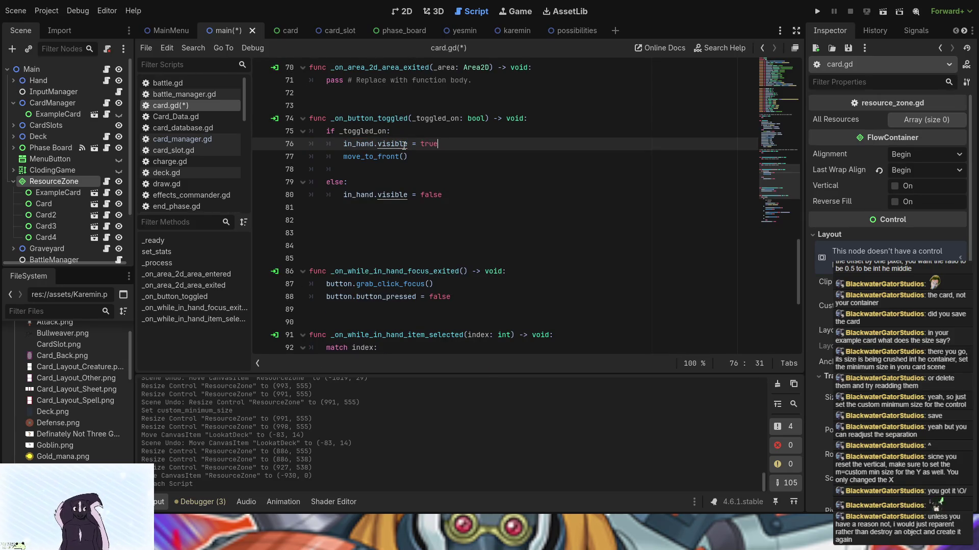
pyautogui.hotkey('ctrl', 'z')
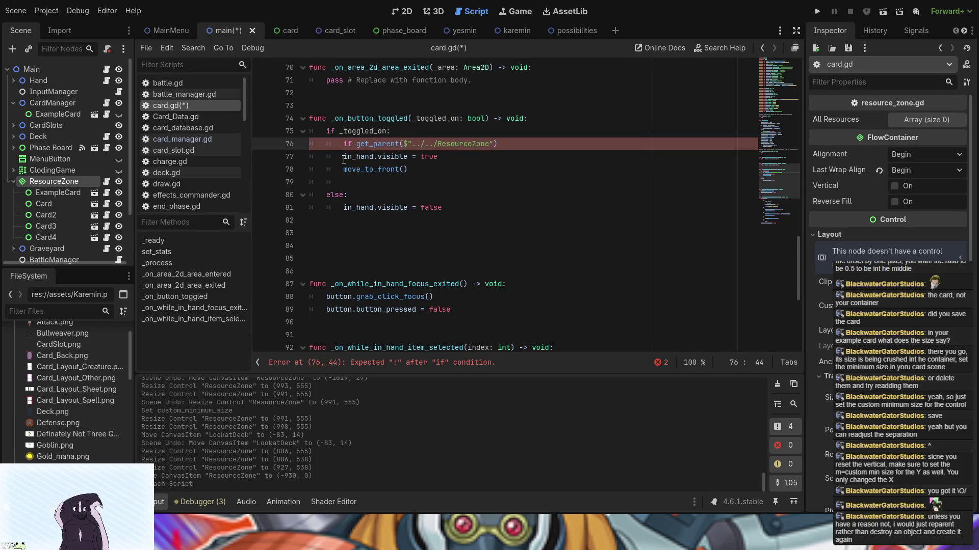
pyautogui.hotkey('ctrl', 'z')
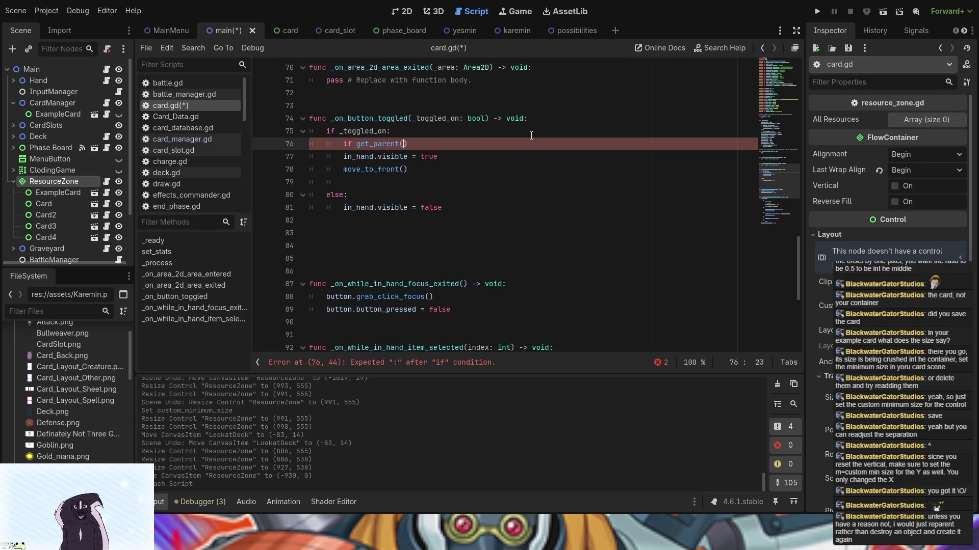
pyautogui.write('== resourcehome:')
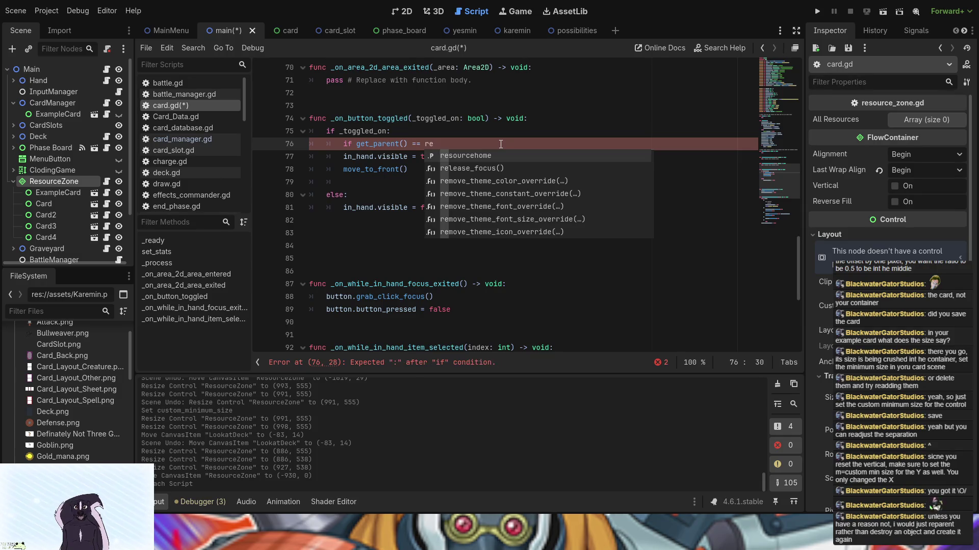
pyautogui.press('Return')
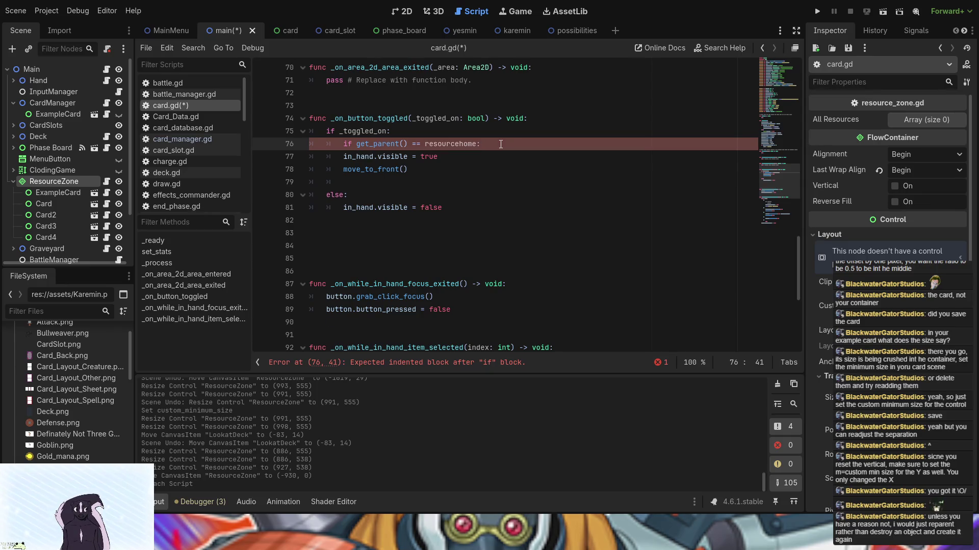
# Add 'in_resource.visible = true' on line 77 inside the if block
pyautogui.press('Return')
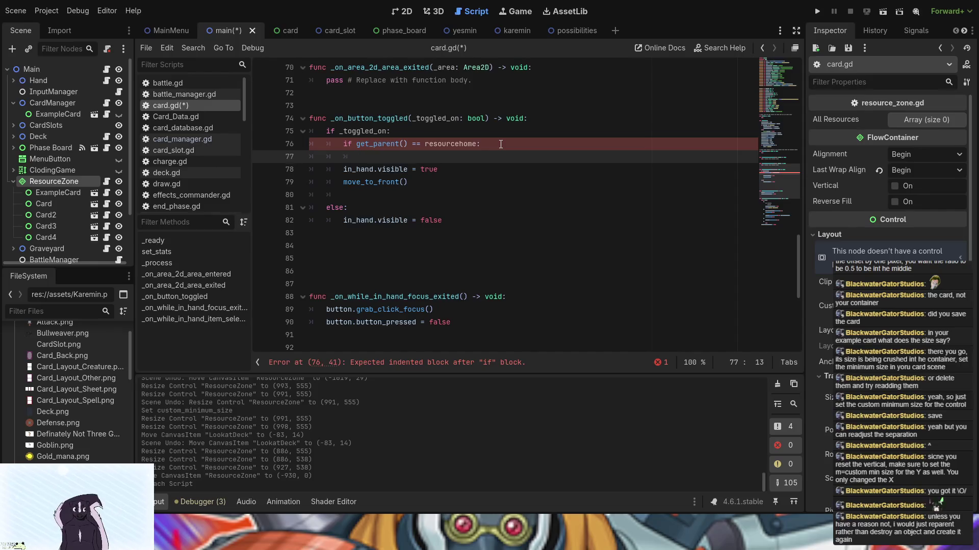
pyautogui.write('in')
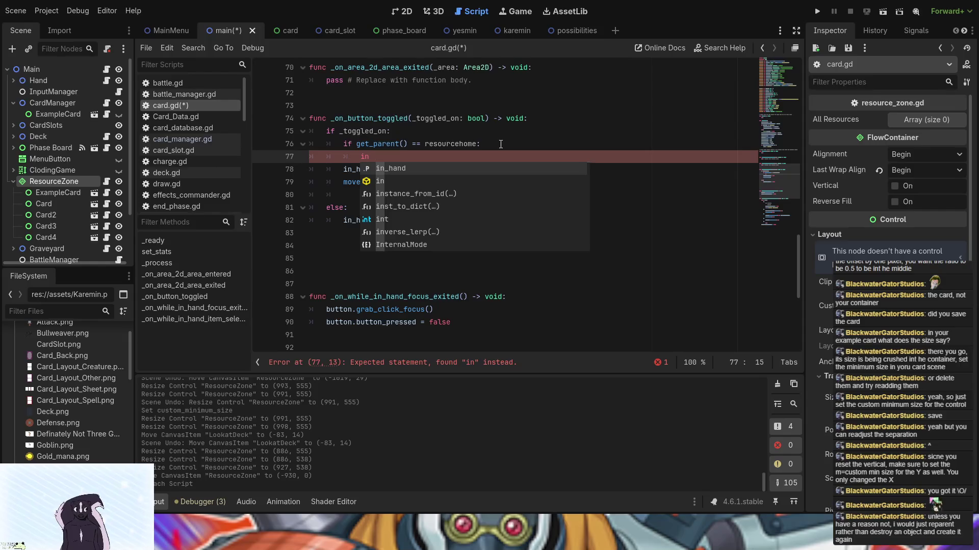
pyautogui.write('_res')
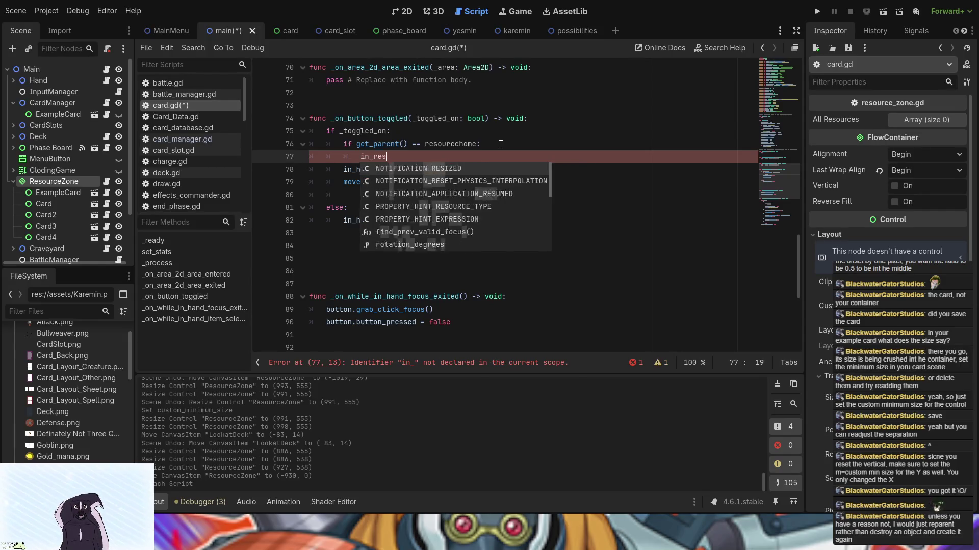
pyautogui.write('ource')
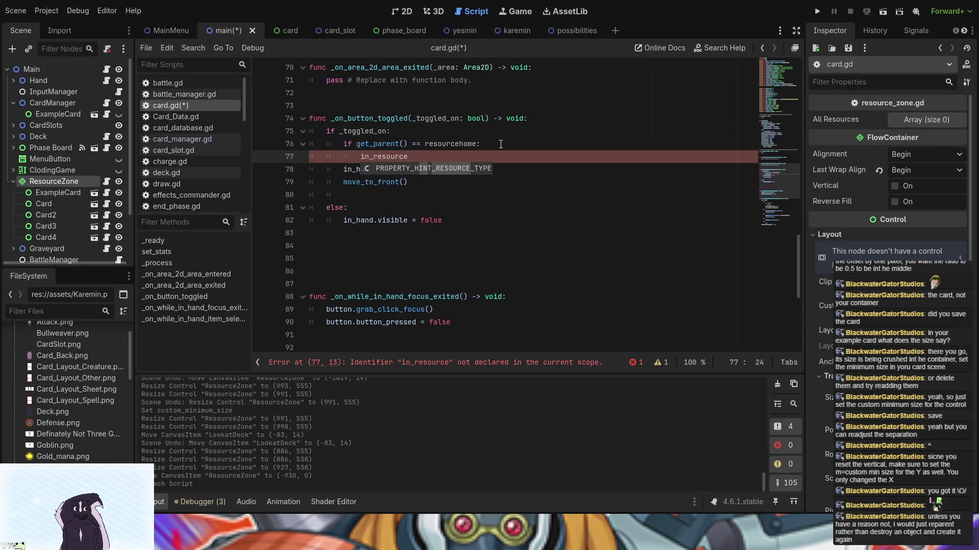
pyautogui.write('.vis')
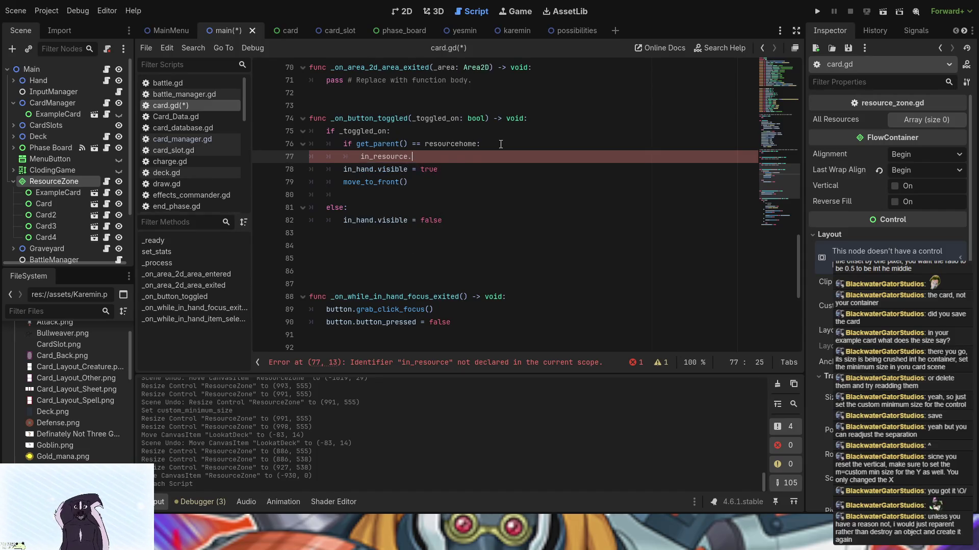
pyautogui.write('ible ')
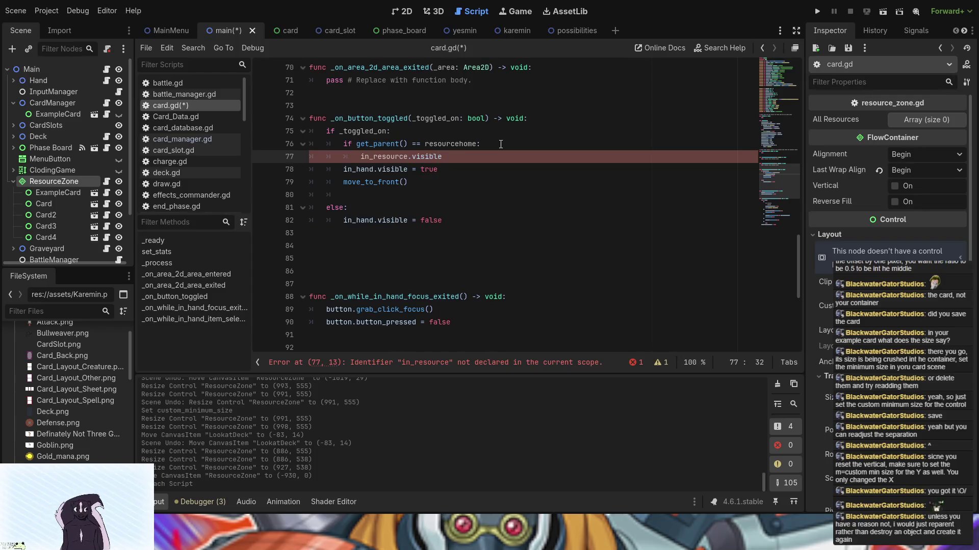
pyautogui.write('= ')
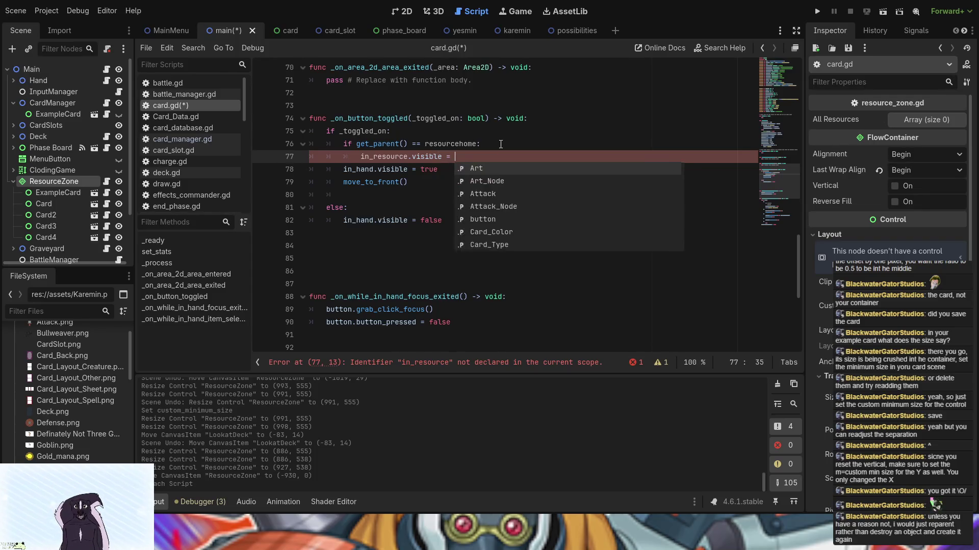
pyautogui.write('true')
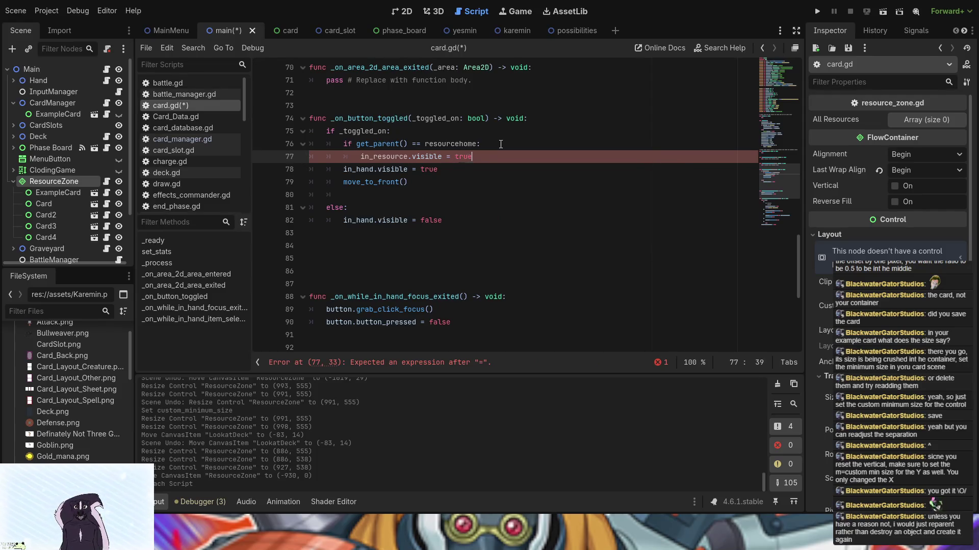
pyautogui.click(289, 29)
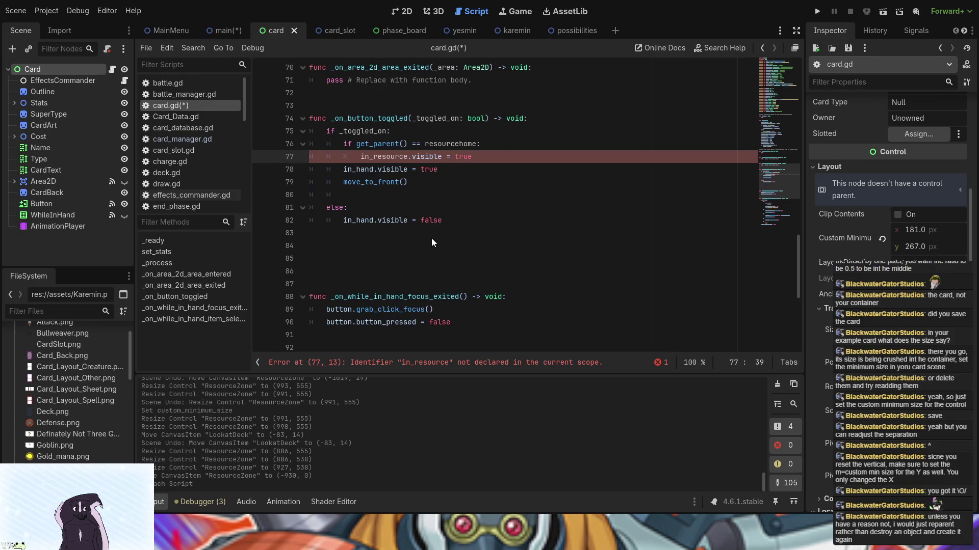
# Add an ItemList child to the Card root and name it WhileResource
pyautogui.press('Return')
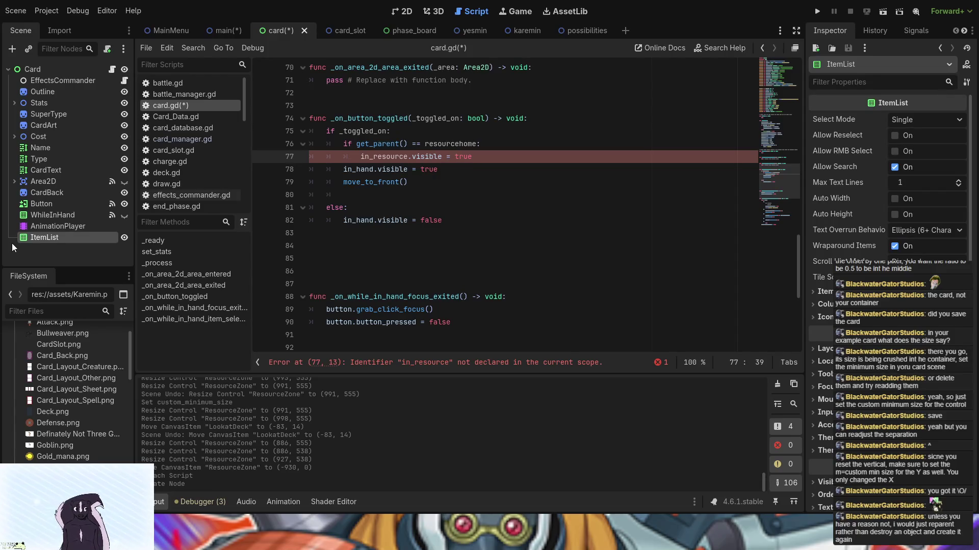
pyautogui.write('WhileResource')
pyautogui.press('Return')
pyautogui.scroll(8, 521, 267)
pyautogui.scroll(9, 520, 268)
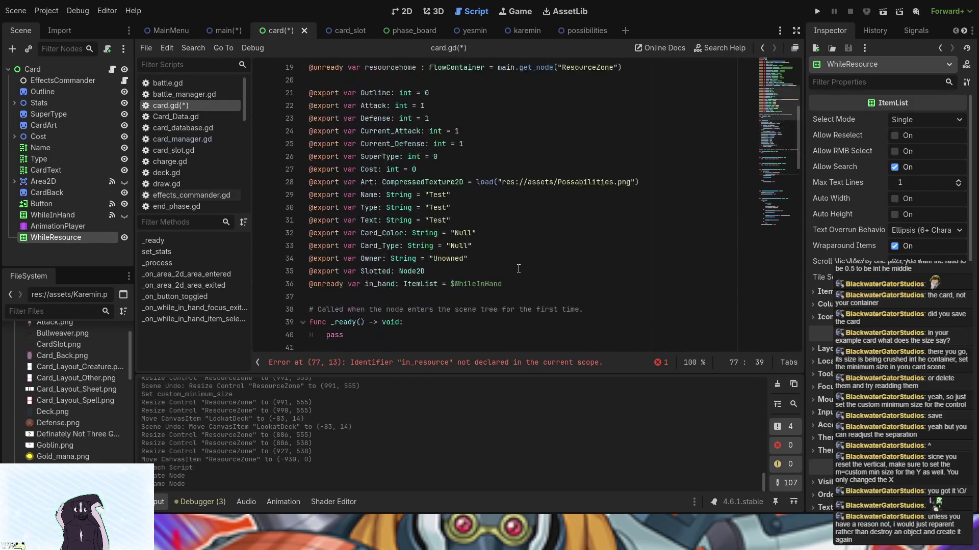
pyautogui.scroll(3, 448, 250)
pyautogui.moveTo(47, 234); pyautogui.dragTo(319, 201)
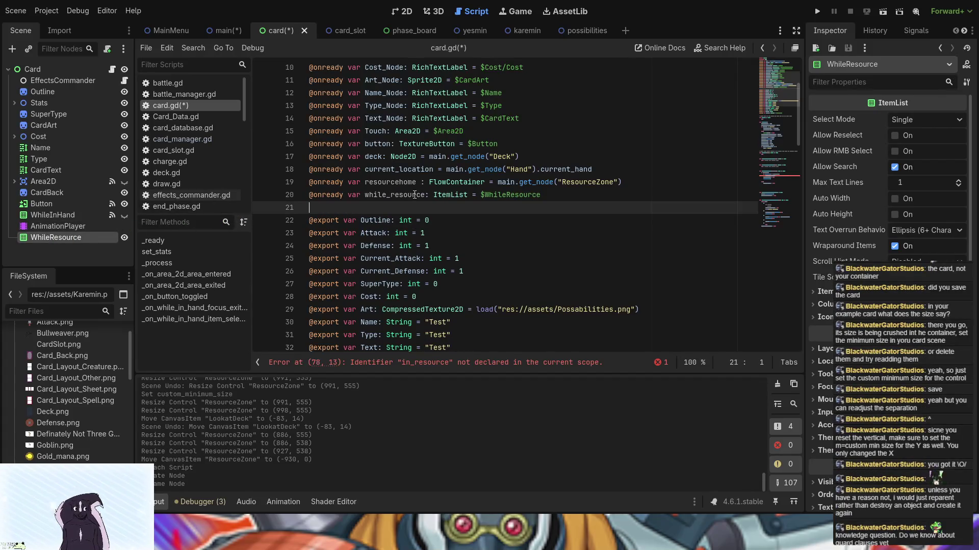
pyautogui.moveTo(423, 194); pyautogui.dragTo(391, 196)
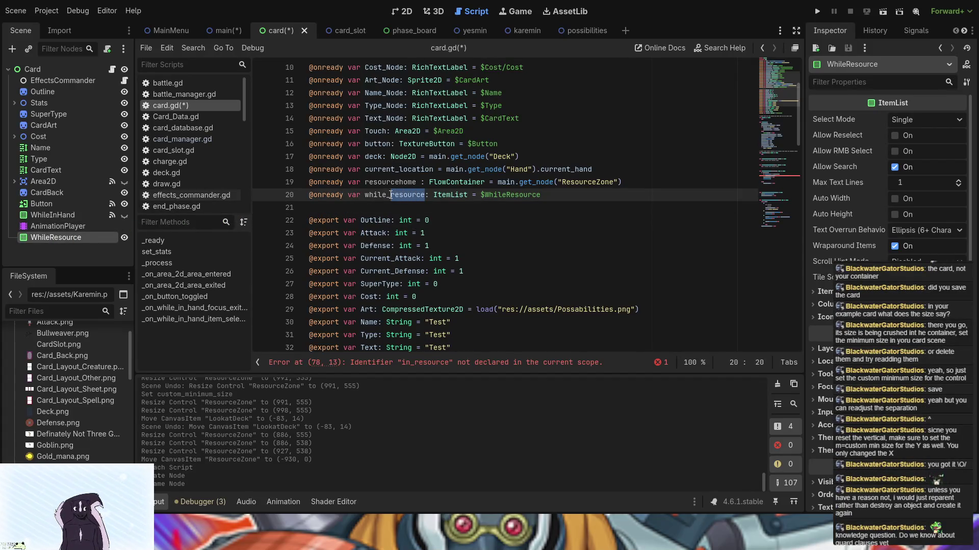
pyautogui.click(412, 195)
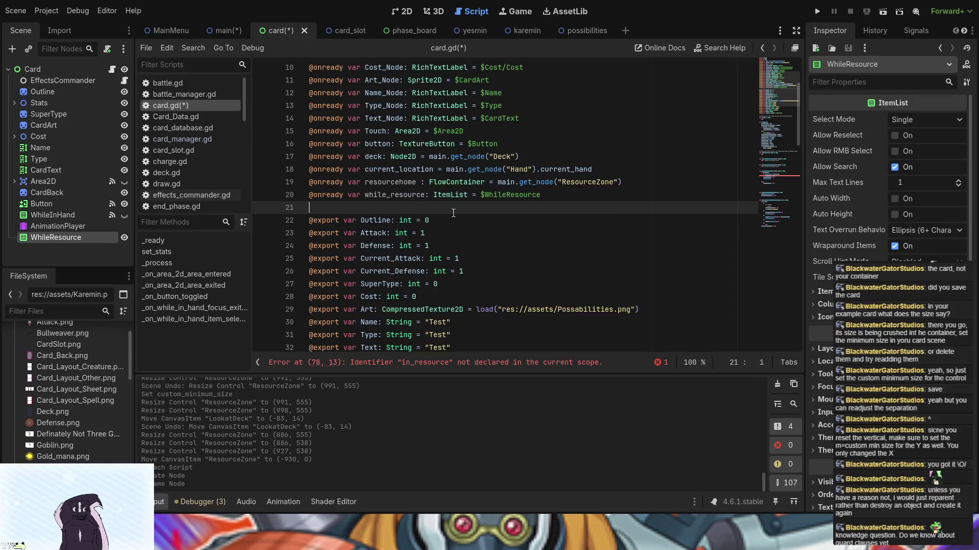
pyautogui.click(418, 195)
pyautogui.moveTo(424, 195); pyautogui.dragTo(365, 195)
pyautogui.hotkey('ctrl', 'c')
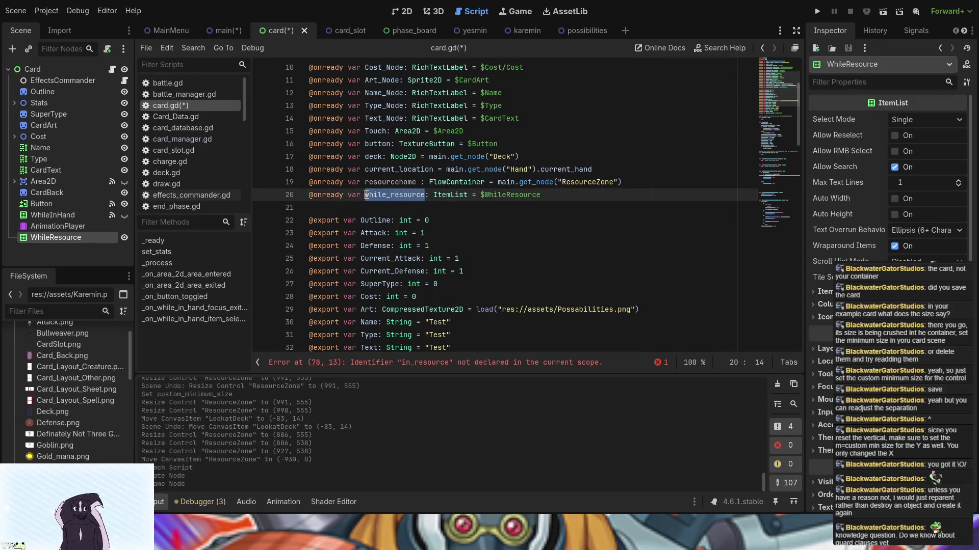
pyautogui.scroll(-15, 470, 256)
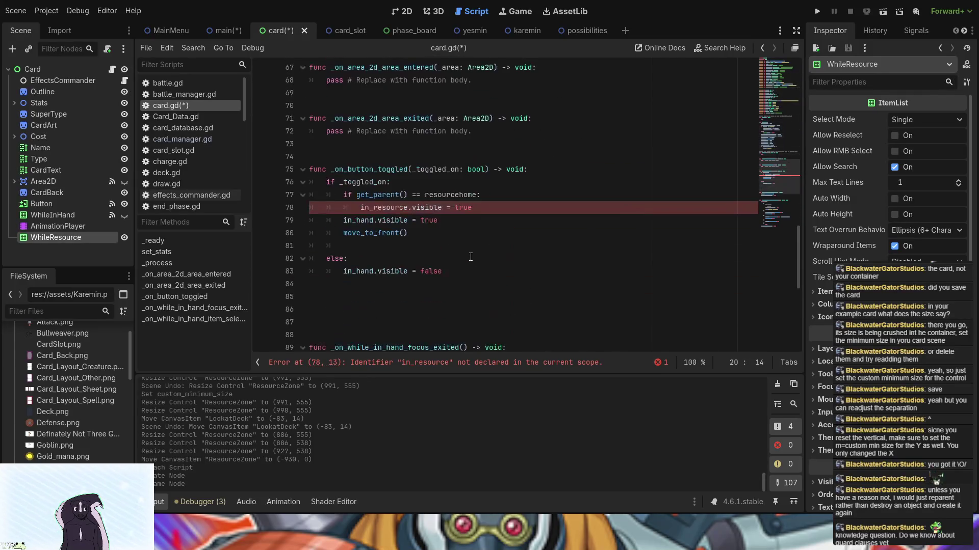
pyautogui.moveTo(408, 207); pyautogui.dragTo(359, 207)
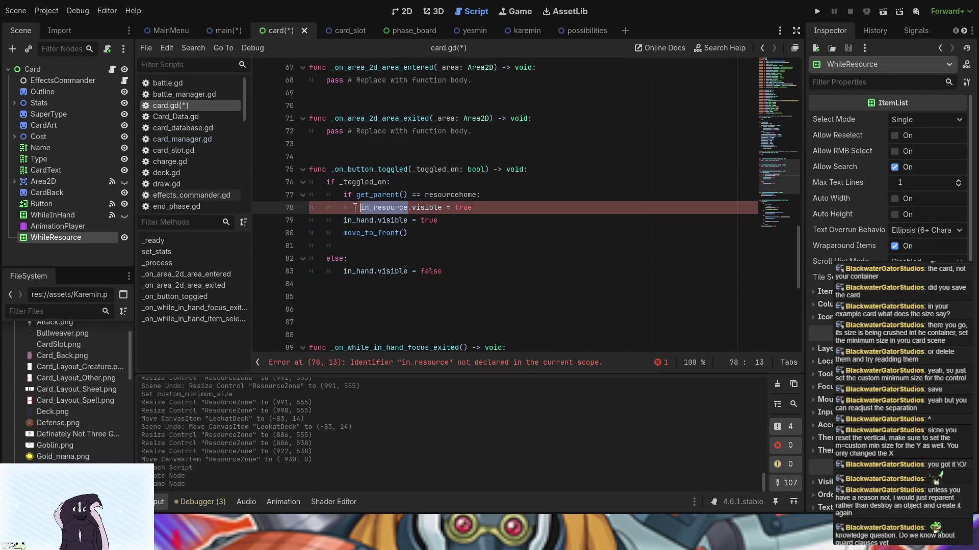
pyautogui.hotkey('ctrl', 'v')
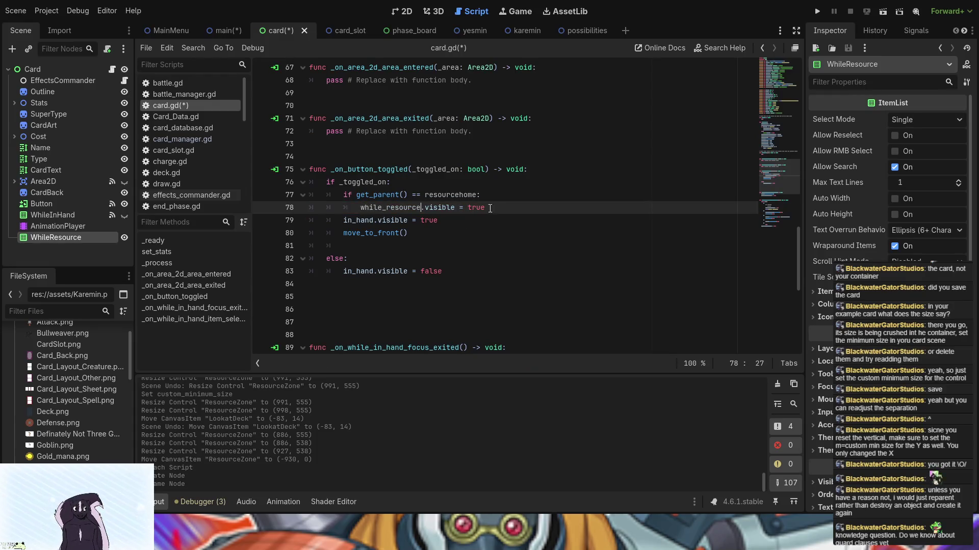
# Add an else branch and indent the in_hand and move_to_front() lines under it
pyautogui.click(341, 220)
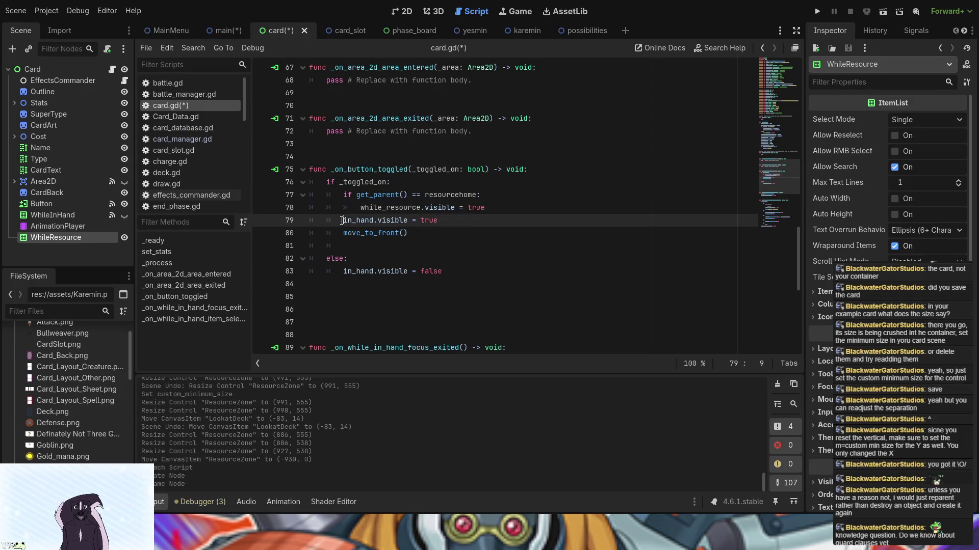
pyautogui.press('Return')
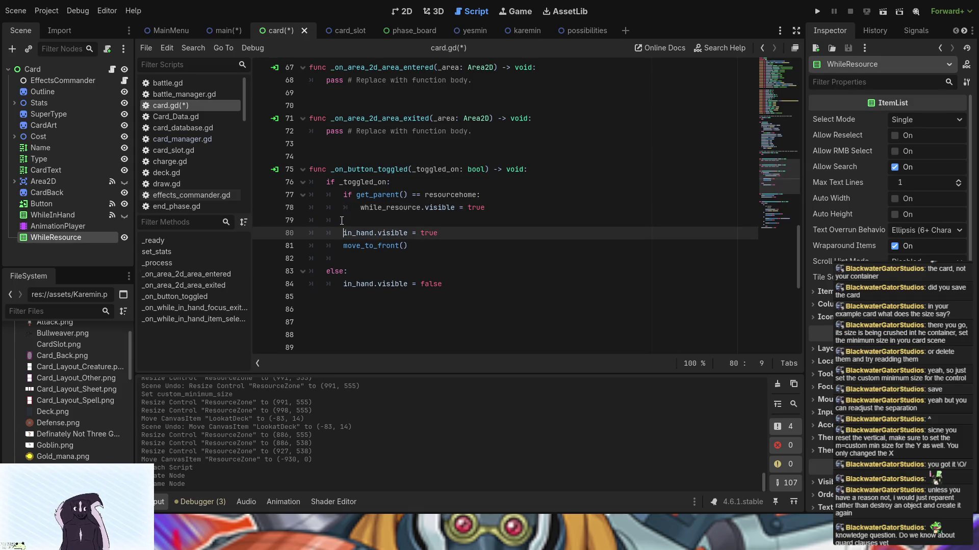
pyautogui.click(341, 220)
pyautogui.write('else:')
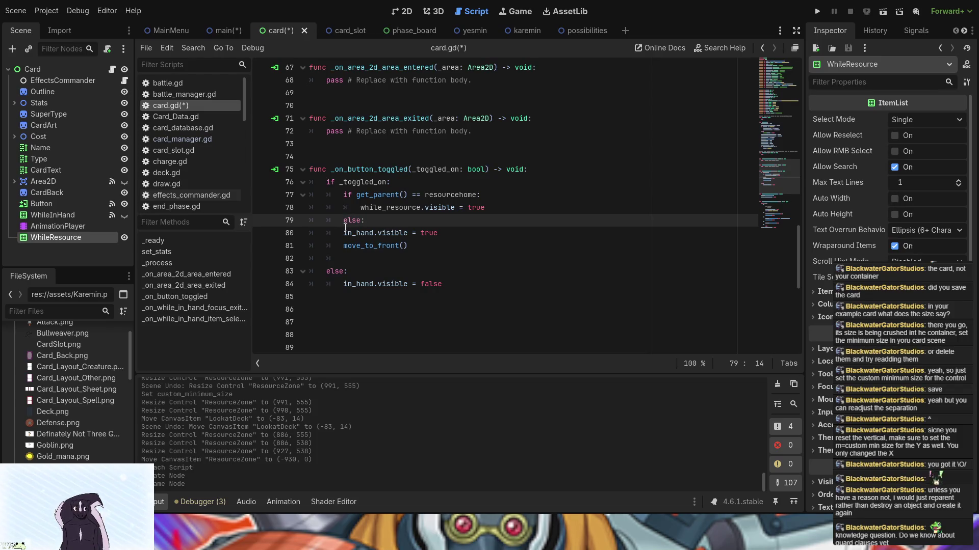
pyautogui.click(343, 232)
pyautogui.press('Tab')
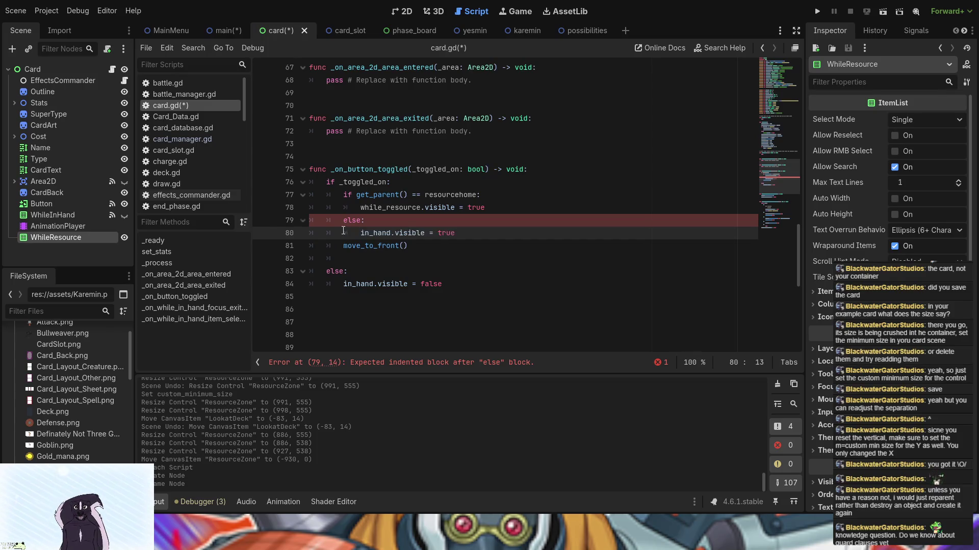
pyautogui.click(353, 245)
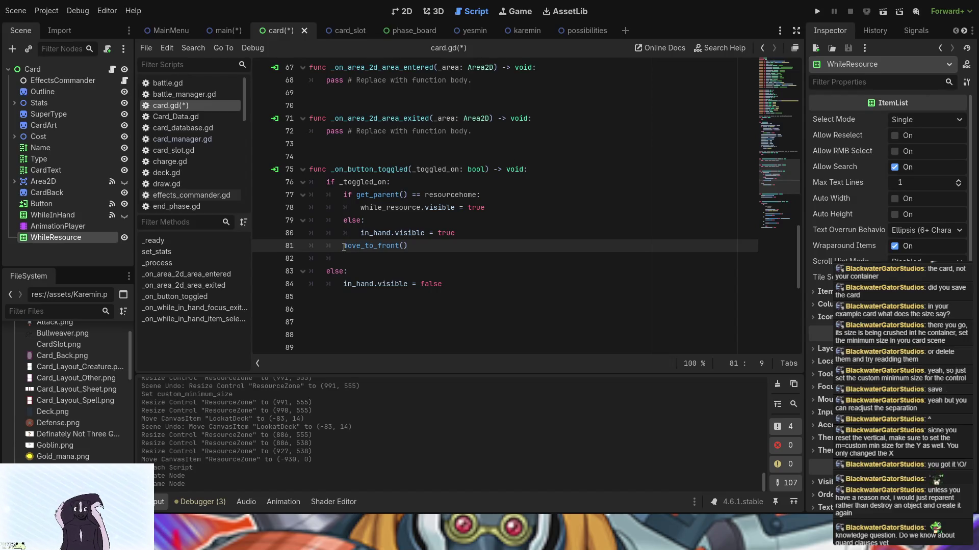
pyautogui.press('Tab')
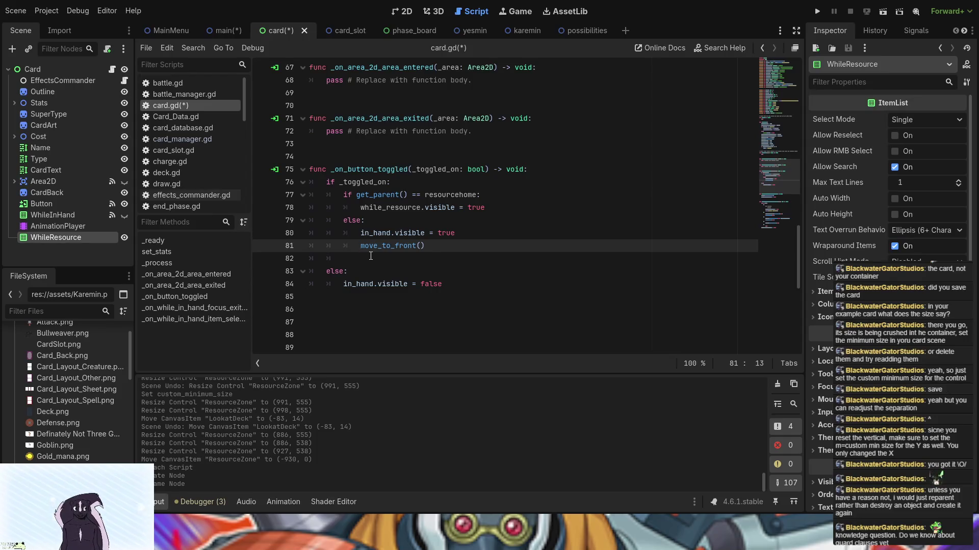
# Copy move_to_front() into the ResourceZone branch after while_resource.visible = true
pyautogui.moveTo(427, 246); pyautogui.dragTo(360, 247)
pyautogui.hotkey('ctrl', 'c')
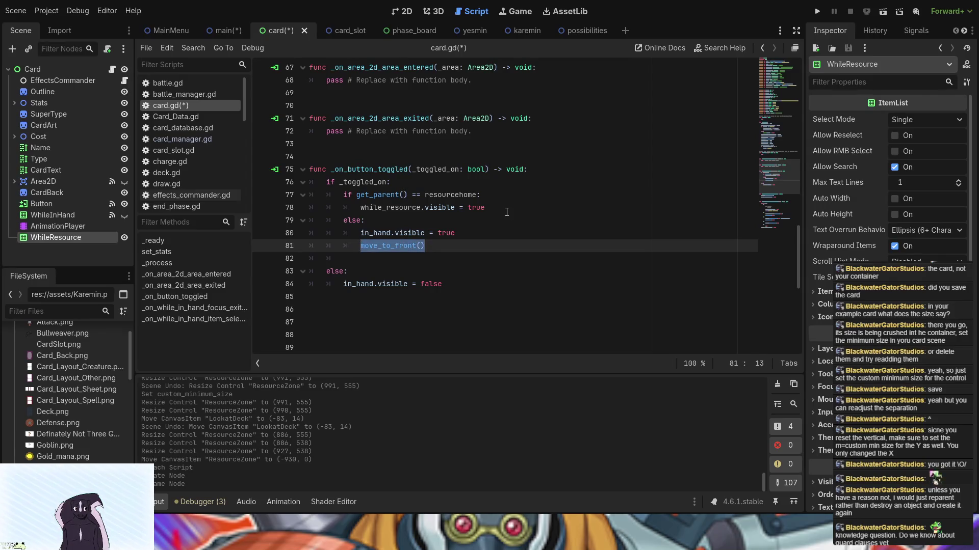
pyautogui.click(506, 208)
pyautogui.press('Return')
pyautogui.hotkey('ctrl', 'v')
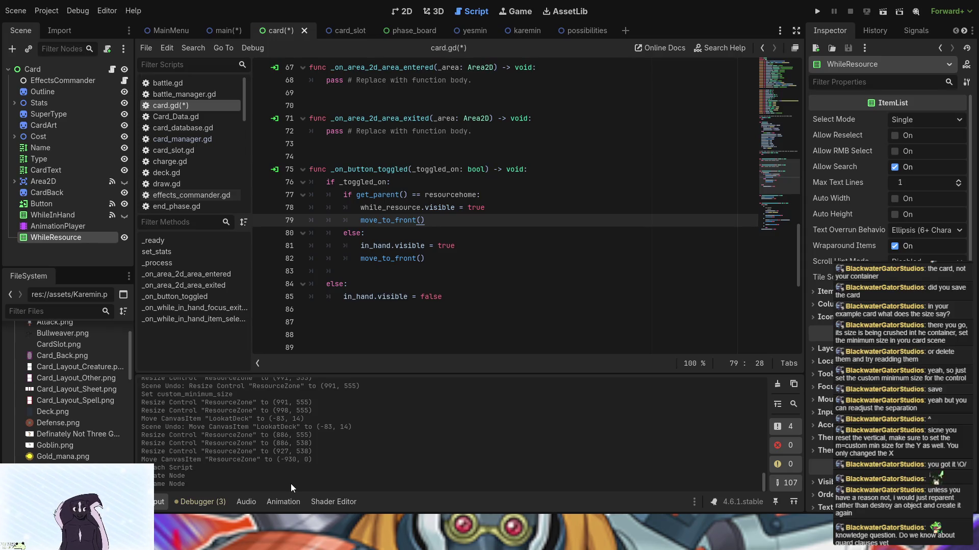
pyautogui.scroll(10, 329, 286)
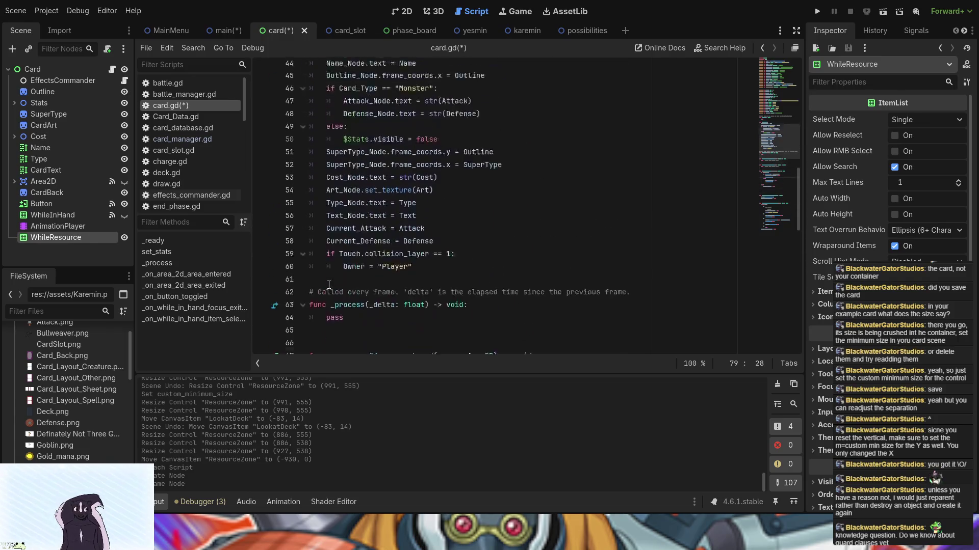
pyautogui.scroll(12, 329, 285)
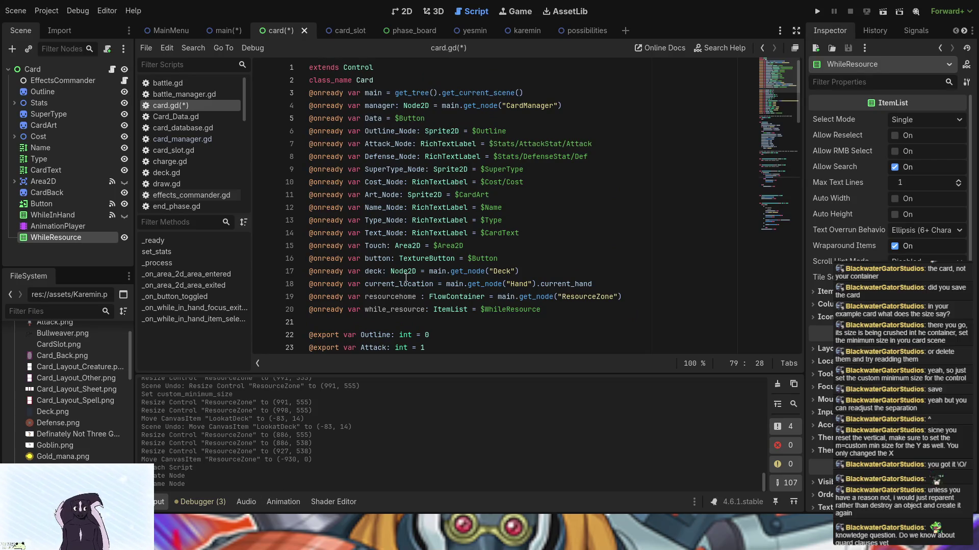
pyautogui.scroll(-3, 406, 278)
pyautogui.scroll(3, 406, 280)
pyautogui.scroll(-16, 403, 285)
pyautogui.scroll(-2, 402, 287)
pyautogui.scroll(4, 367, 311)
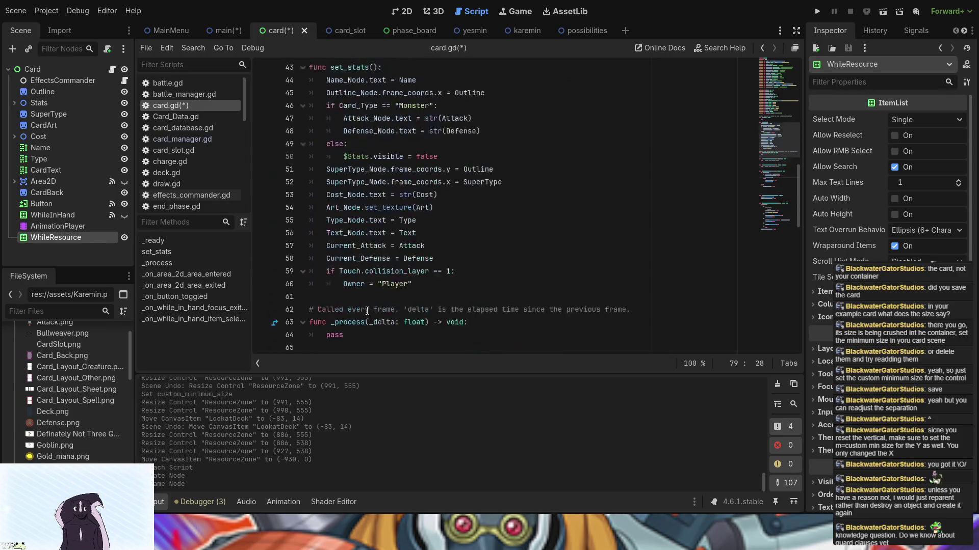
pyautogui.scroll(-9, 367, 311)
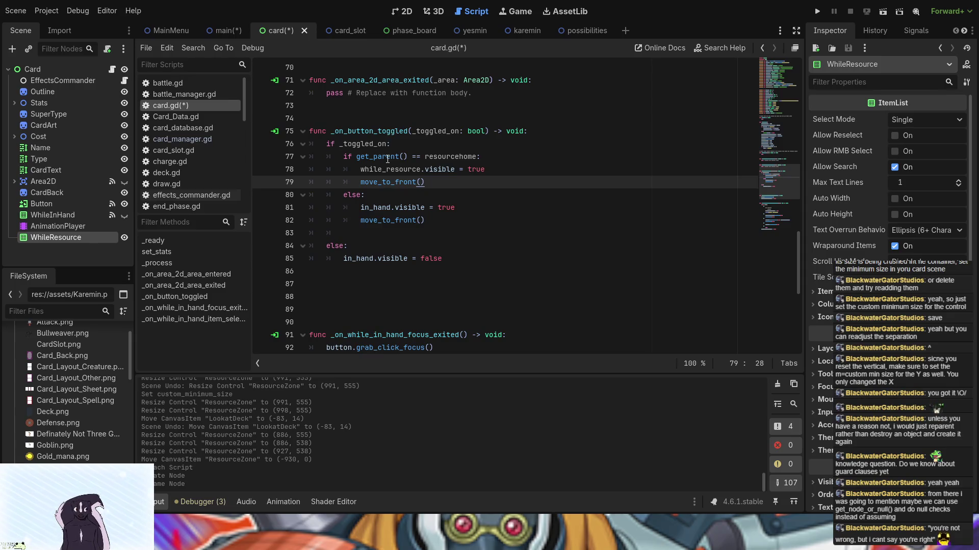
# Add a debug print("I thought You had the Map") under else and run the project
pyautogui.click(493, 156)
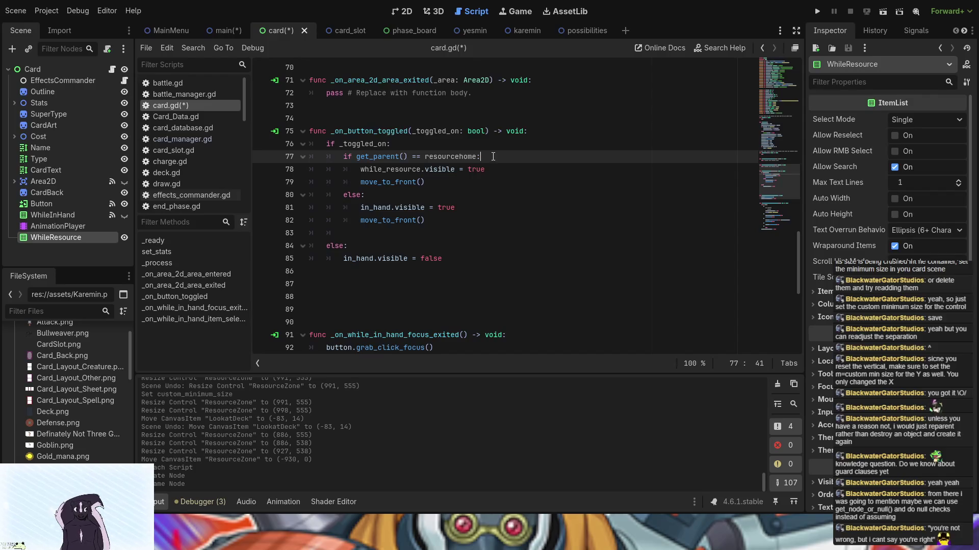
pyautogui.press('Return')
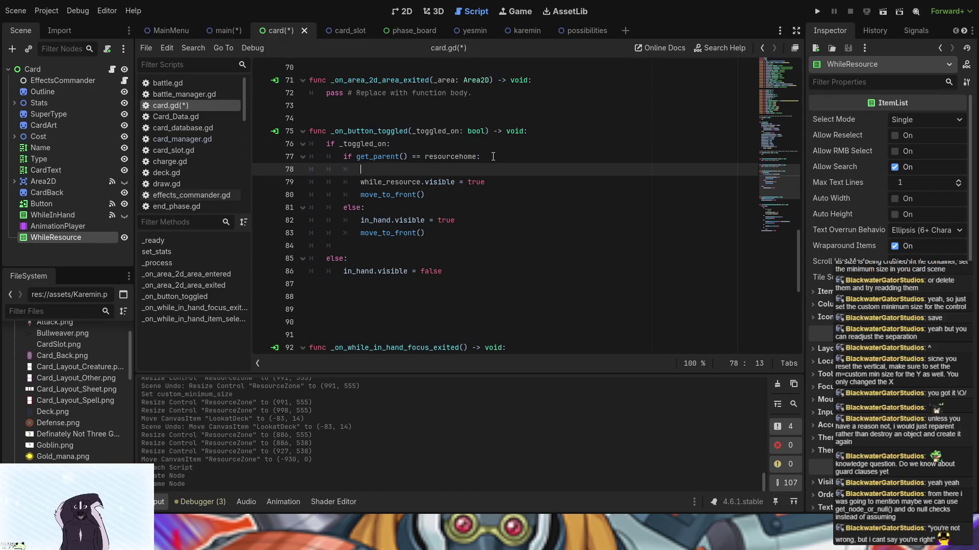
pyautogui.press('BackSpace')
pyautogui.press('BackSpace')
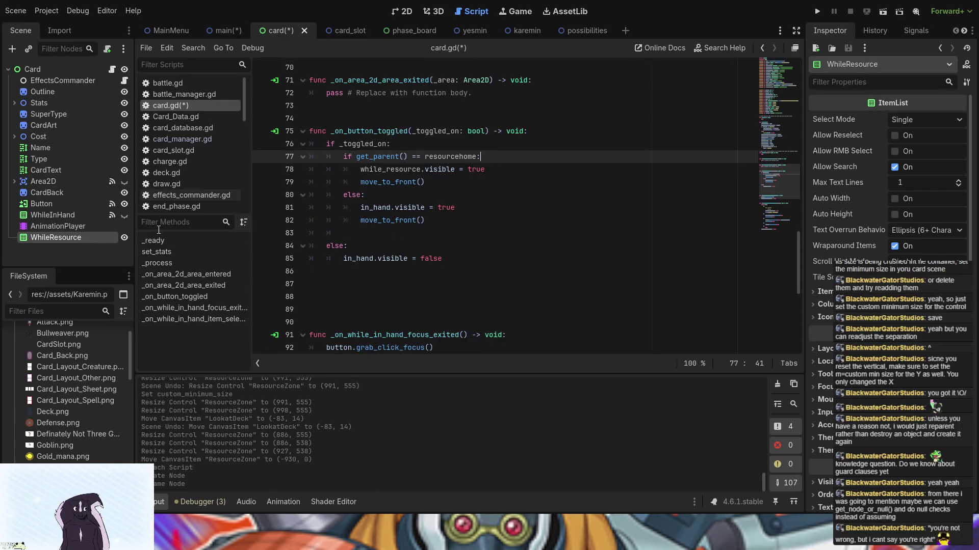
pyautogui.click(393, 201)
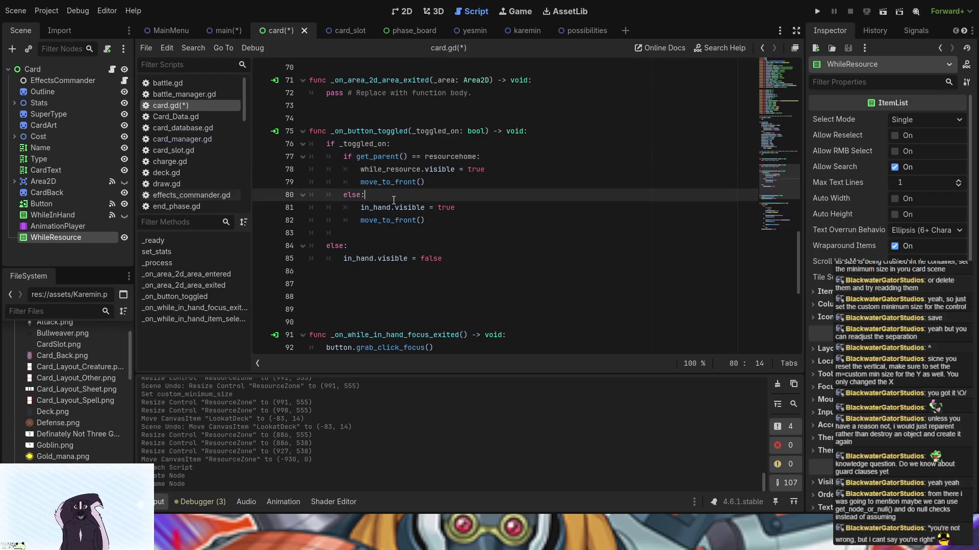
pyautogui.press('Return')
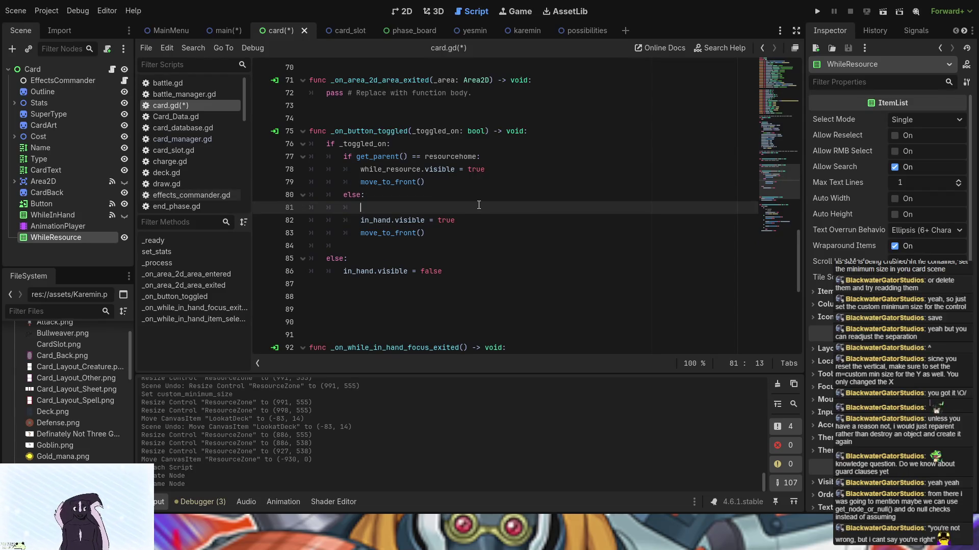
pyautogui.write('prin')
pyautogui.write('t')
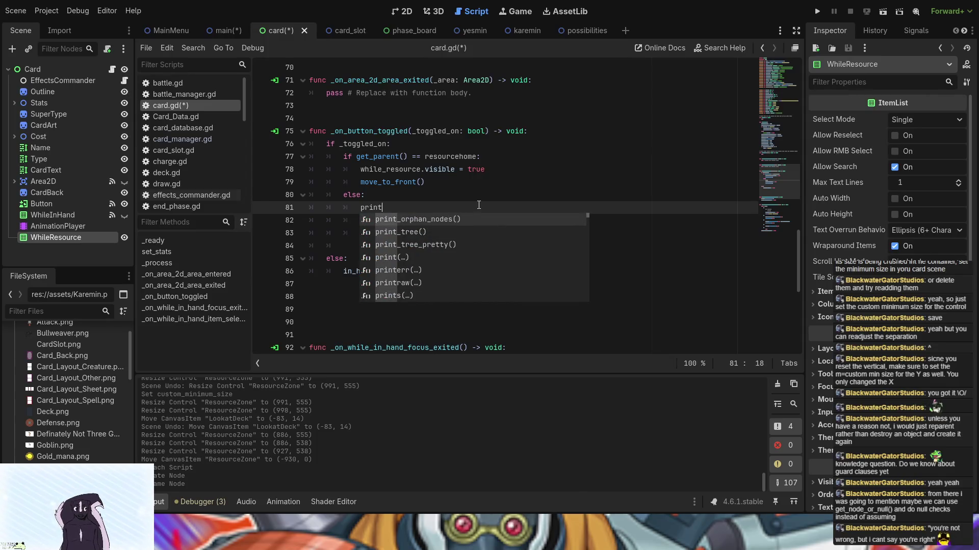
pyautogui.write('(')
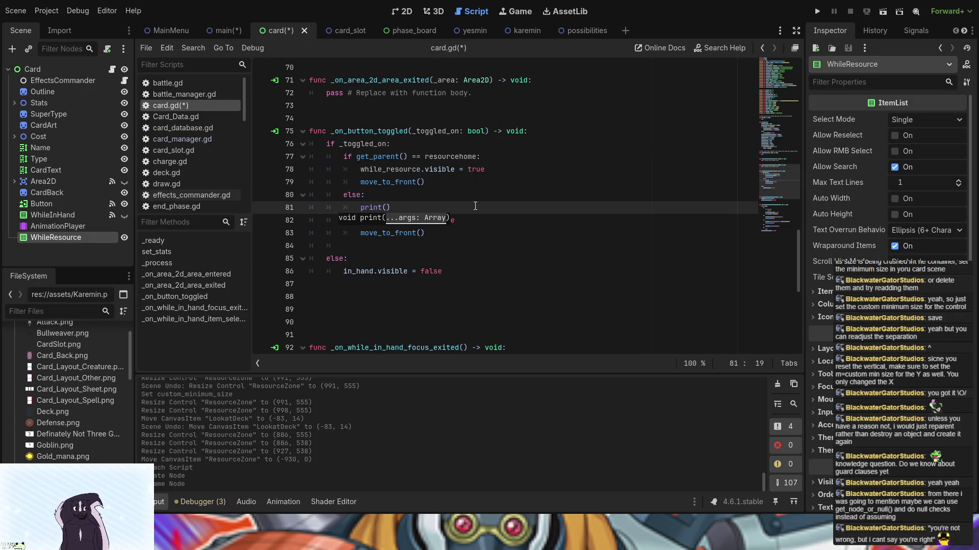
pyautogui.write('"I thought You had the Map')
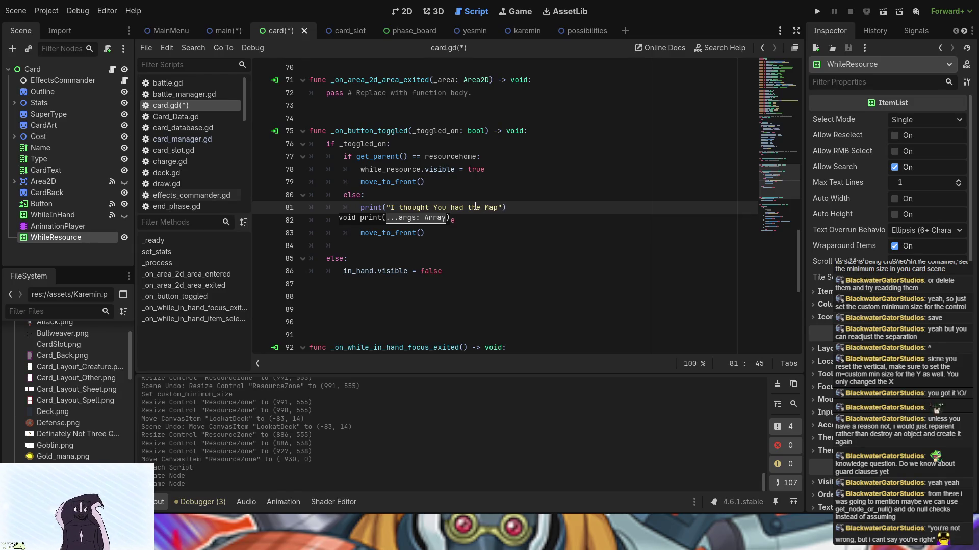
pyautogui.click(817, 11)
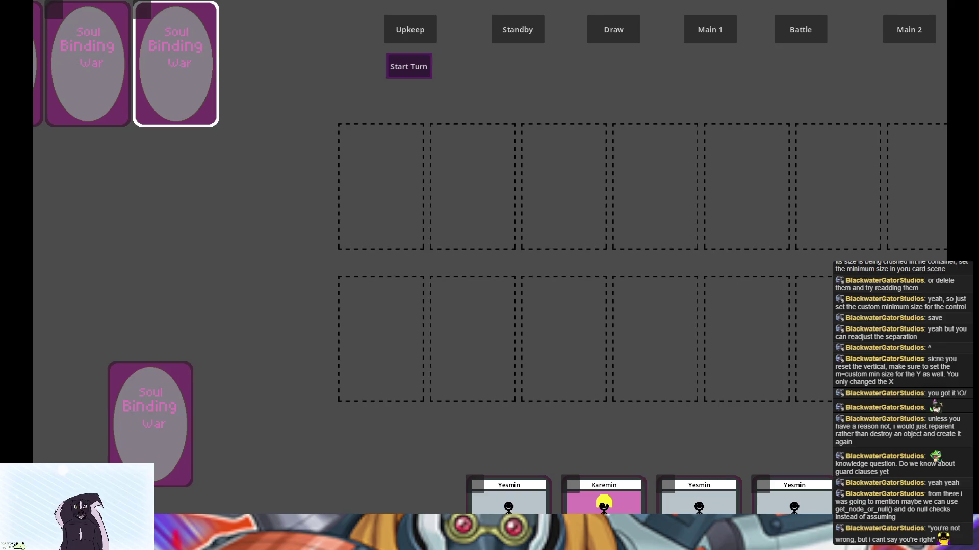
# Stop the game, hide WhileResource and move it above AnimationPlayer in the scene tree
pyautogui.press('F8')
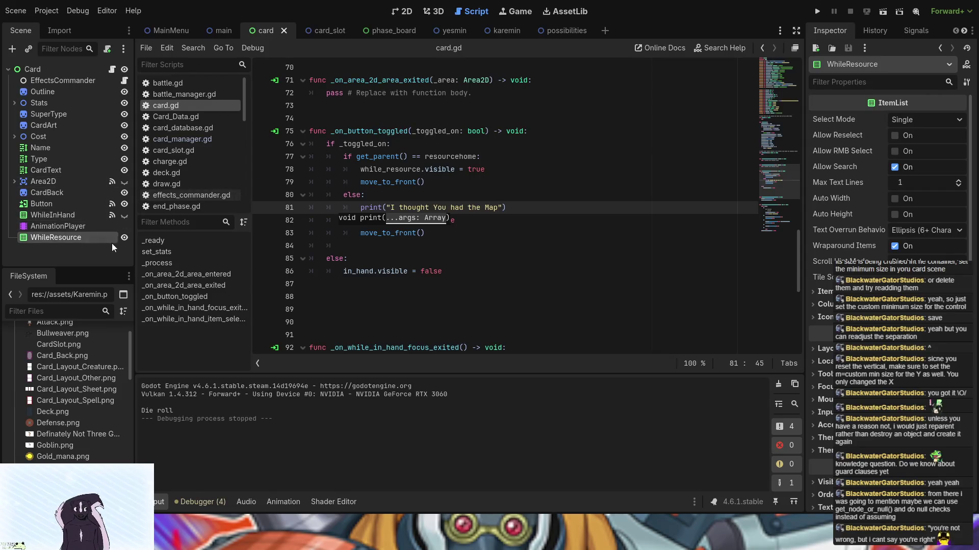
pyautogui.click(124, 238)
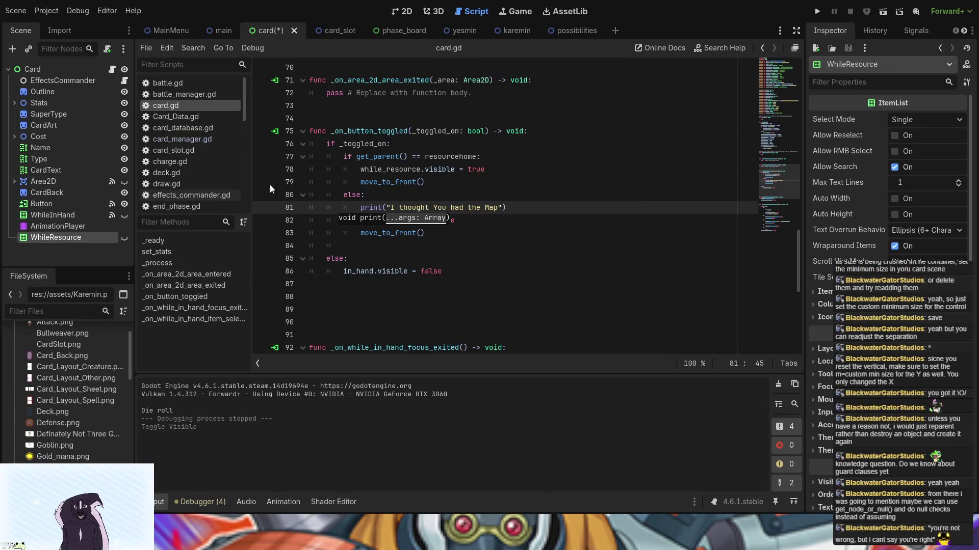
pyautogui.moveTo(72, 238); pyautogui.dragTo(70, 220)
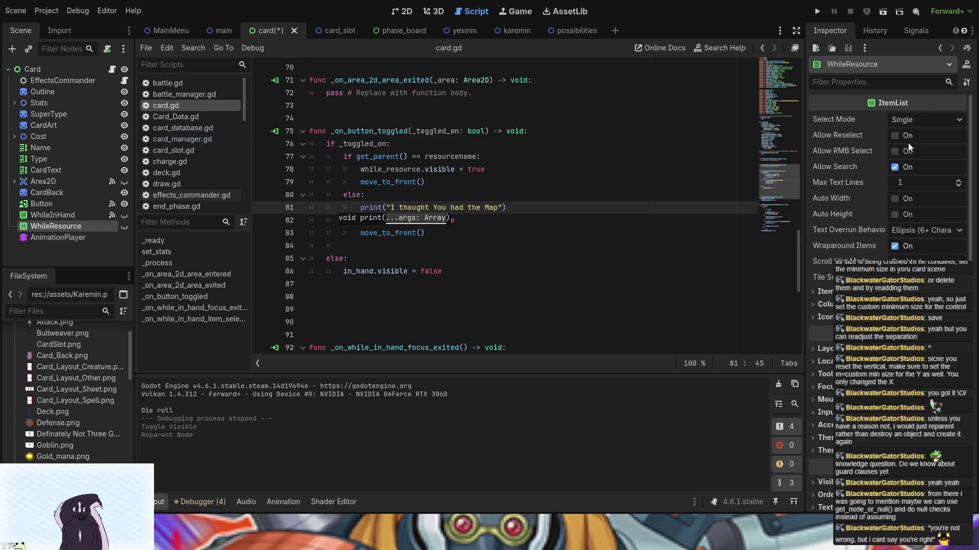
# Add one text item to WhileResource's Items and run the project to see it on a card
pyautogui.click(824, 292)
pyautogui.click(890, 327)
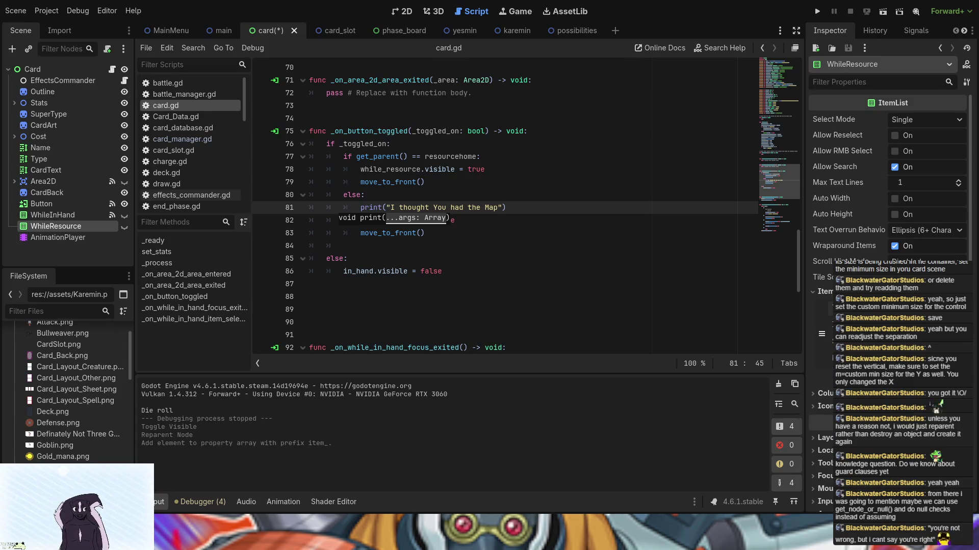
pyautogui.press('Return')
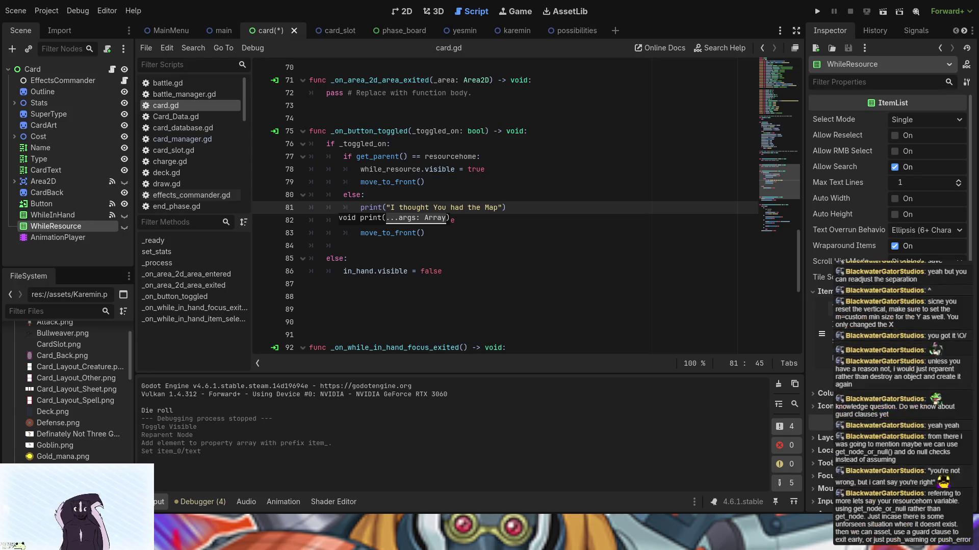
pyautogui.press('Return')
pyautogui.press('Return')
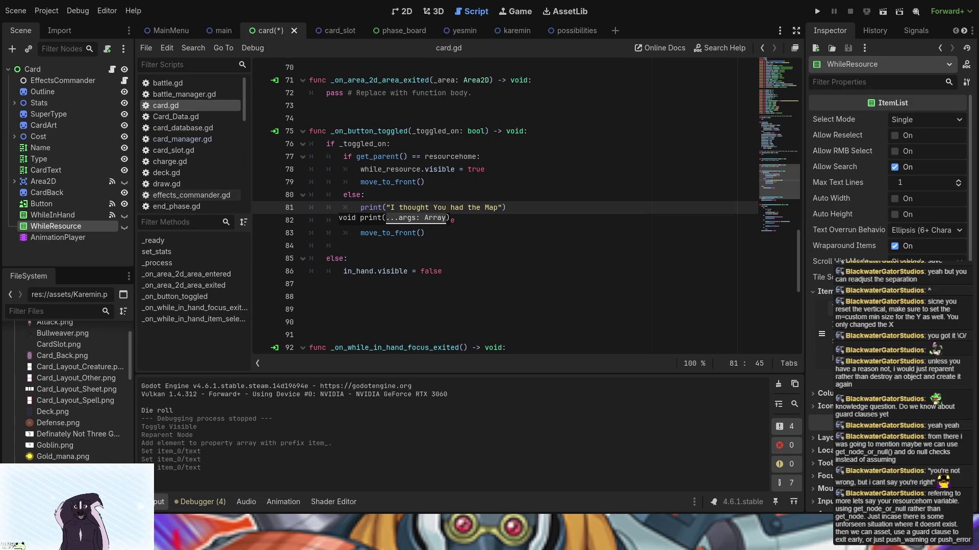
pyautogui.press('Return')
pyautogui.click(817, 10)
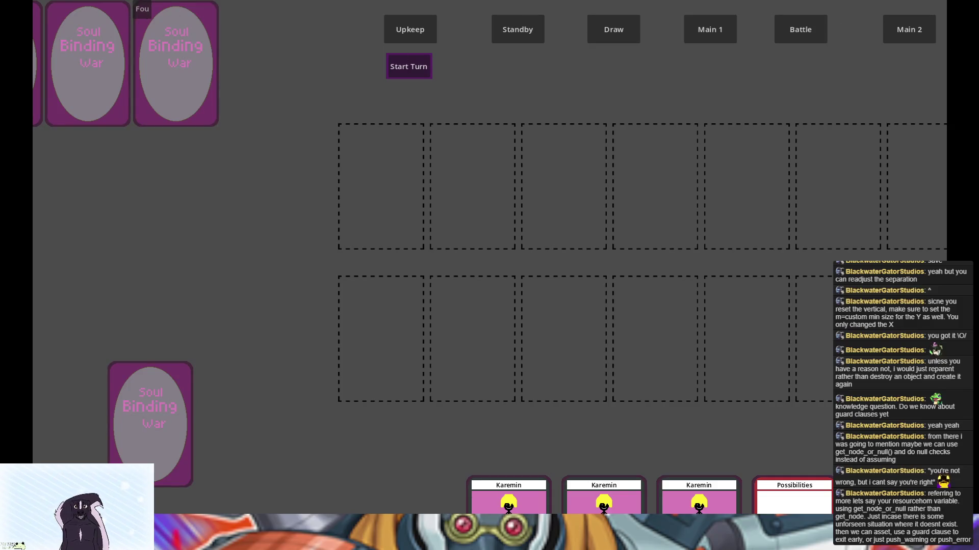
# Close and rerun the game to test clicking the cards, then stop it
pyautogui.hotkey('alt', 'F4')
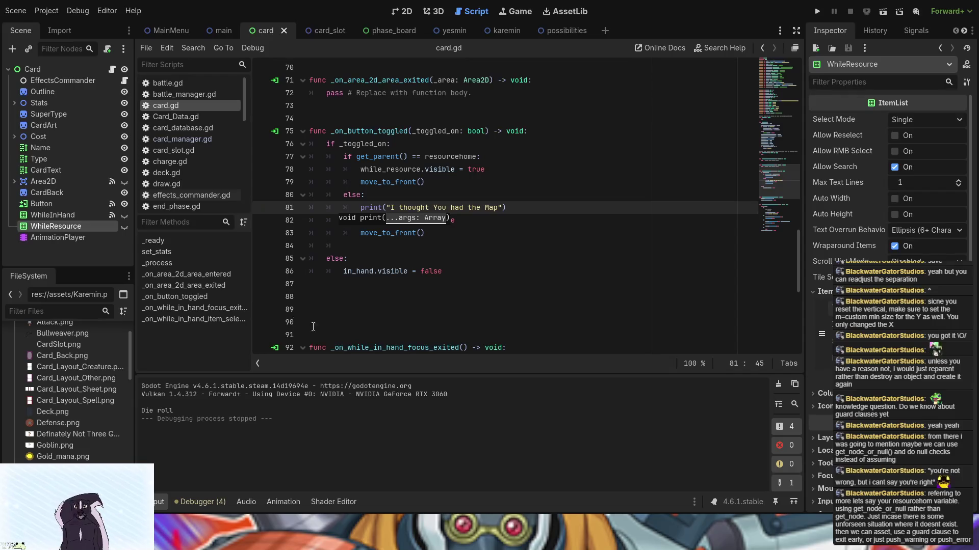
pyautogui.click(819, 11)
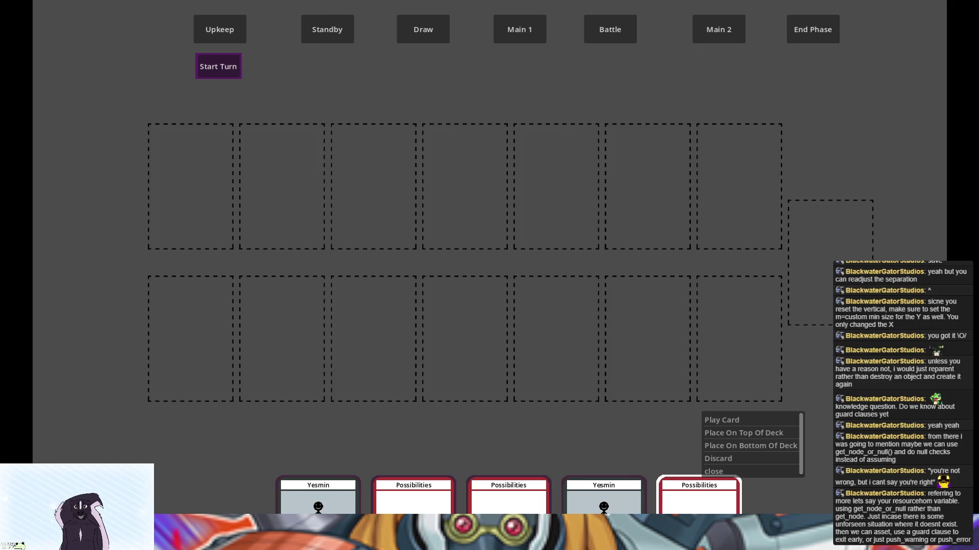
pyautogui.press('F8')
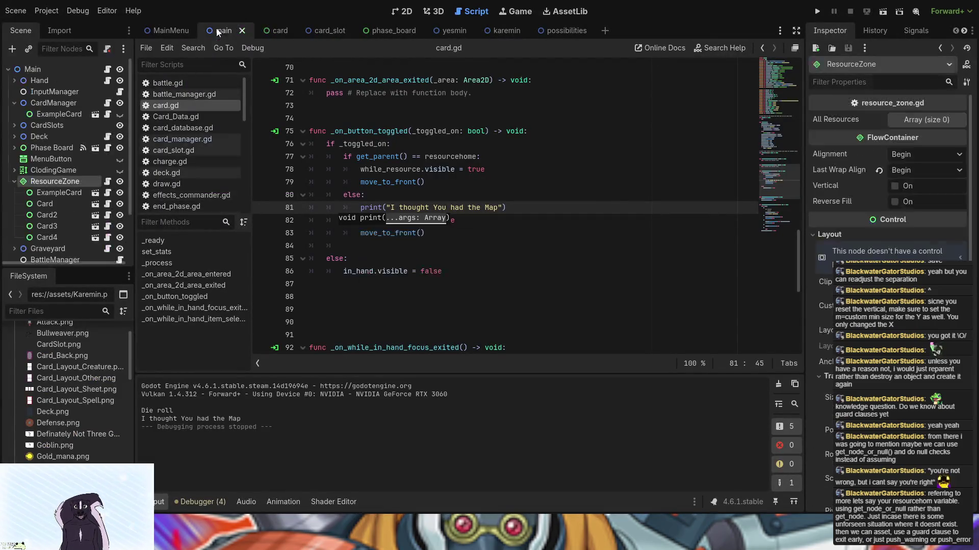
# Show the card scene in the 2D workspace, deselect WhileResource, and run and stop the game again
pyautogui.click(259, 30)
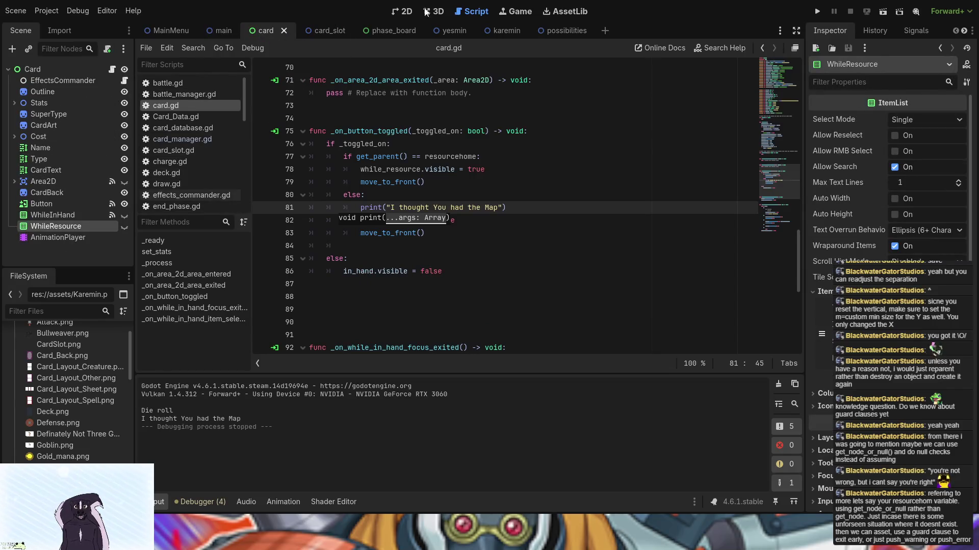
pyautogui.click(402, 12)
pyautogui.click(333, 117)
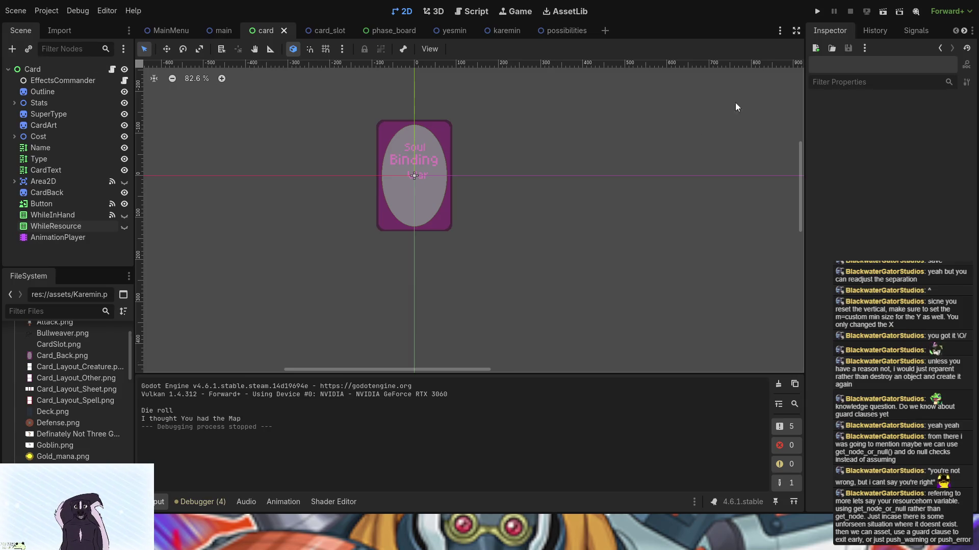
pyautogui.click(817, 11)
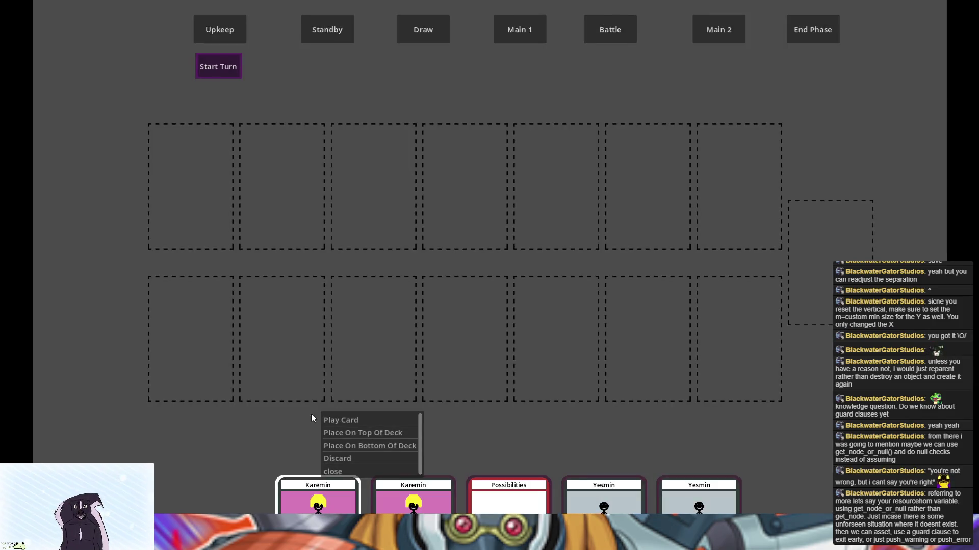
pyautogui.press('F8')
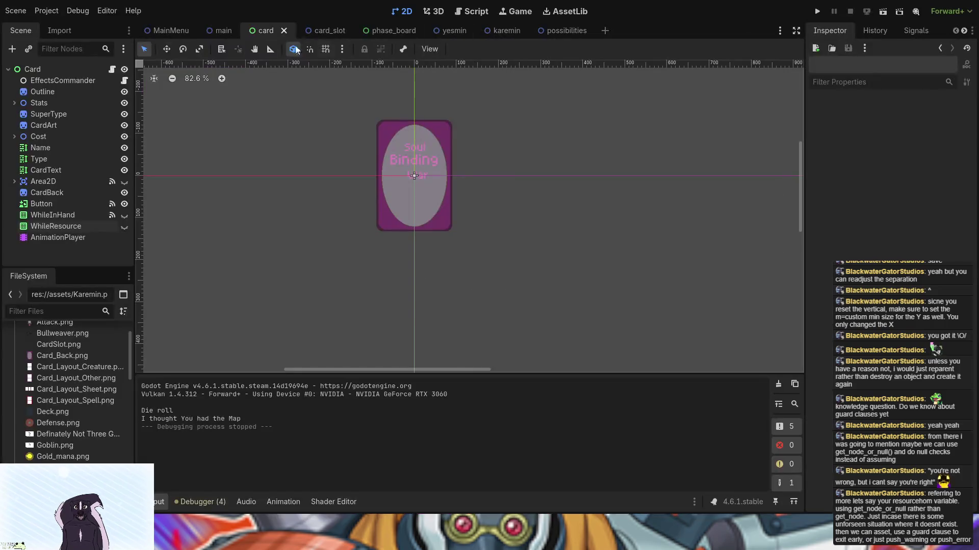
# Make WhileResource visible, then move the WhileInHand menu beside the card's right edge and hide it
pyautogui.click(121, 216)
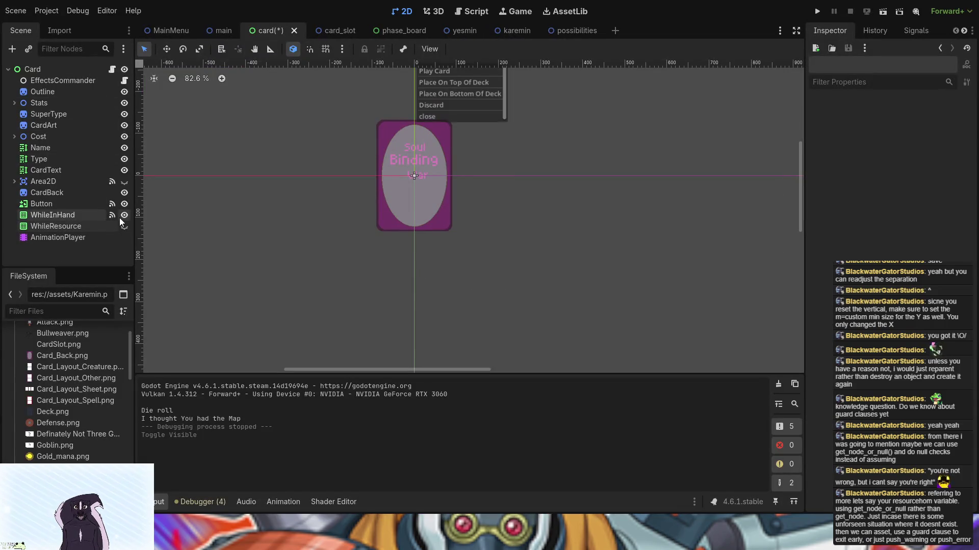
pyautogui.click(126, 227)
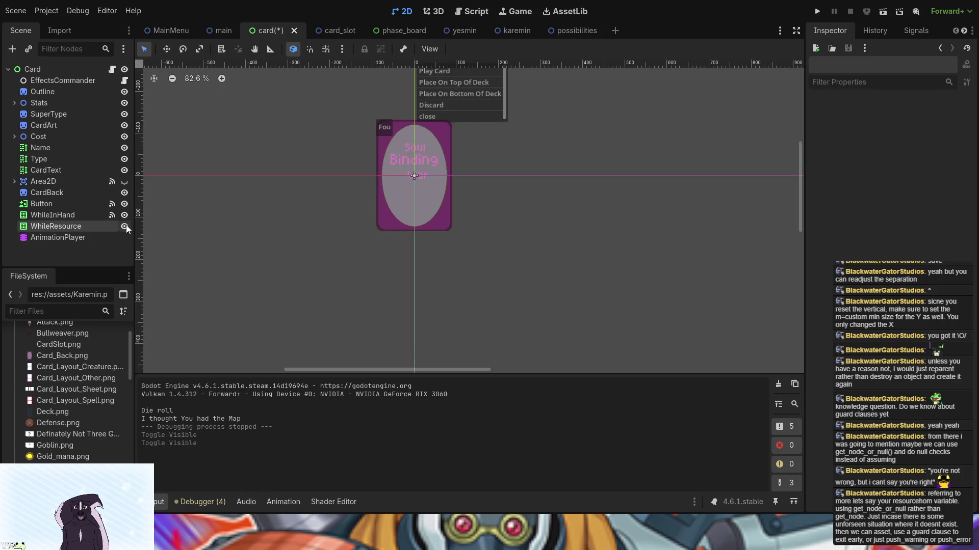
pyautogui.click(124, 215)
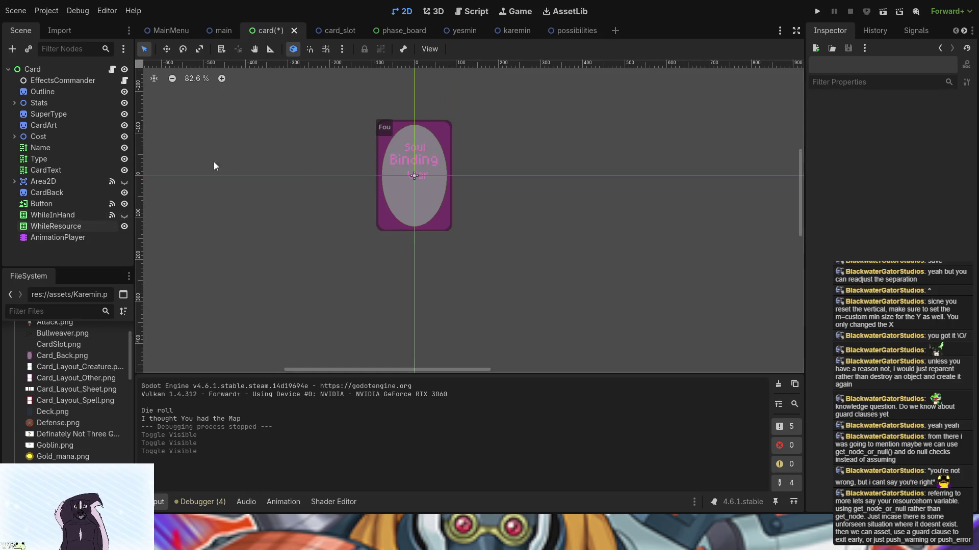
pyautogui.click(77, 215)
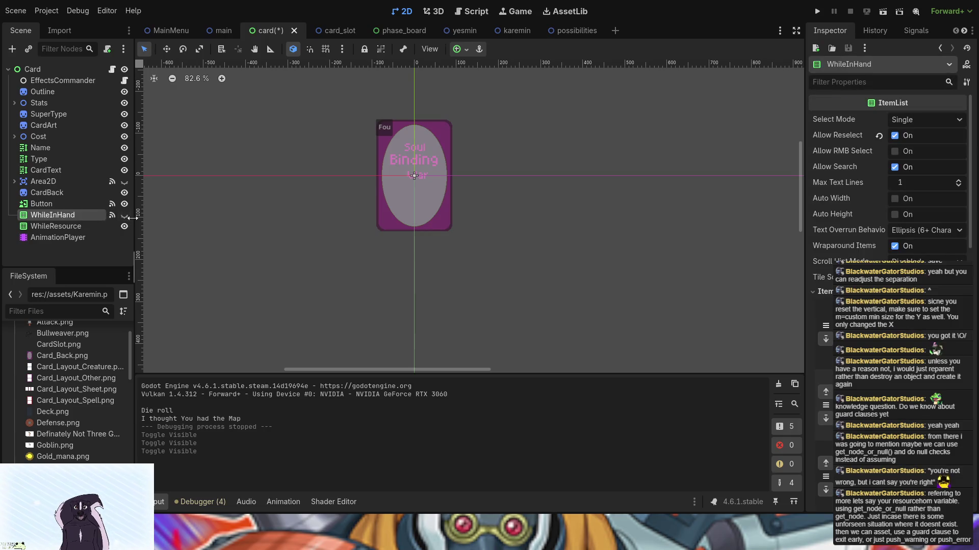
pyautogui.click(124, 216)
pyautogui.moveTo(456, 98)
pyautogui.mouseDown()
pyautogui.moveTo(503, 127)
pyautogui.moveTo(493, 151)
pyautogui.mouseUp()
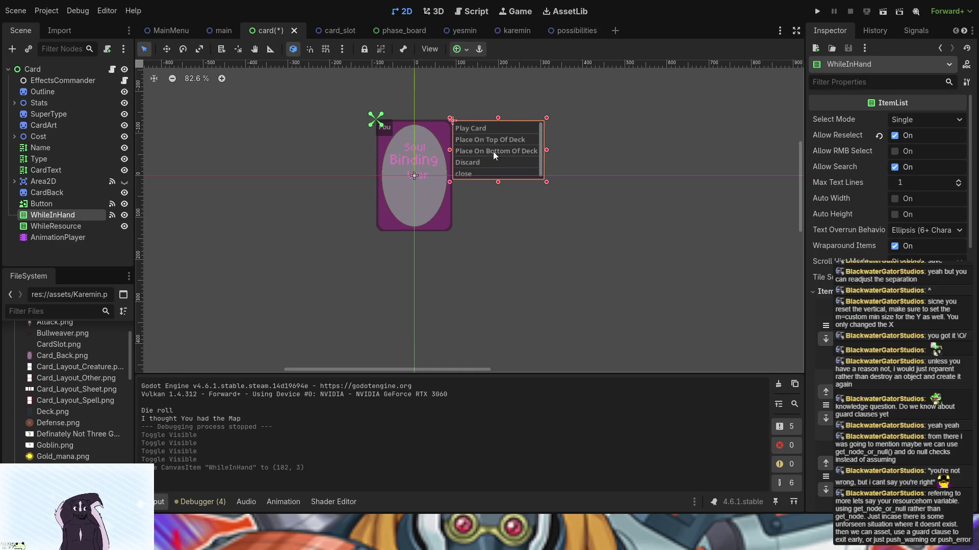
pyautogui.click(124, 214)
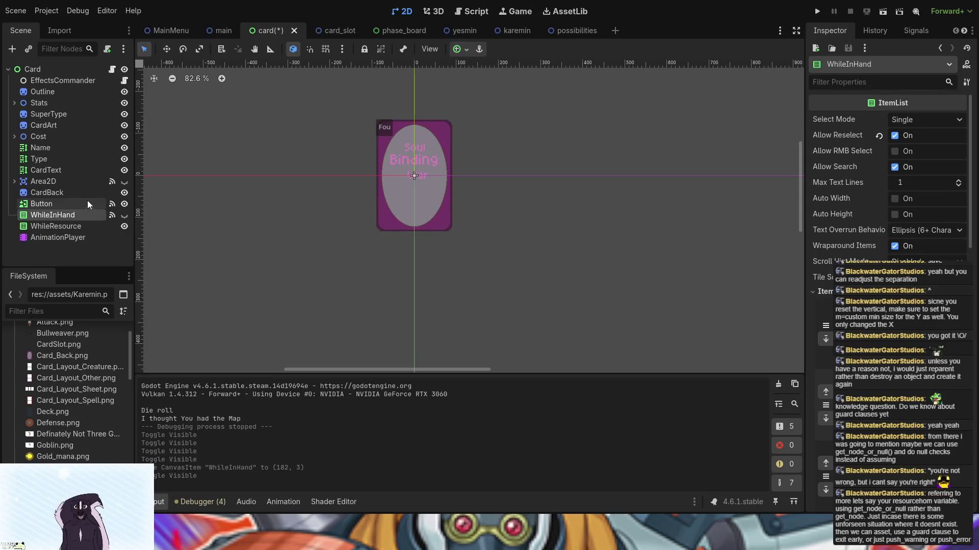
# Move the Area2D collision shape onto the card, then hide and collapse Area2D
pyautogui.click(124, 181)
pyautogui.moveTo(361, 87)
pyautogui.mouseDown()
pyautogui.moveTo(385, 97)
pyautogui.moveTo(400, 144)
pyautogui.mouseUp()
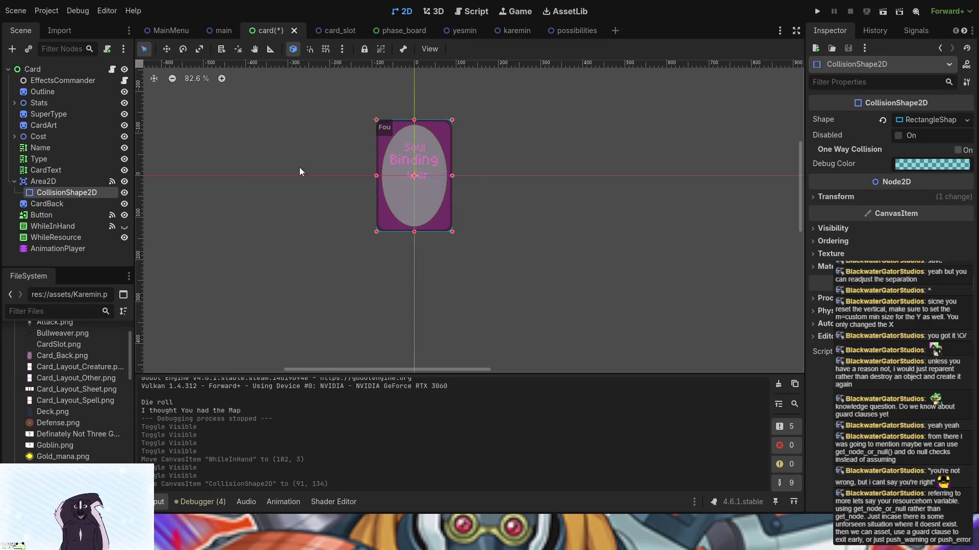
pyautogui.click(124, 181)
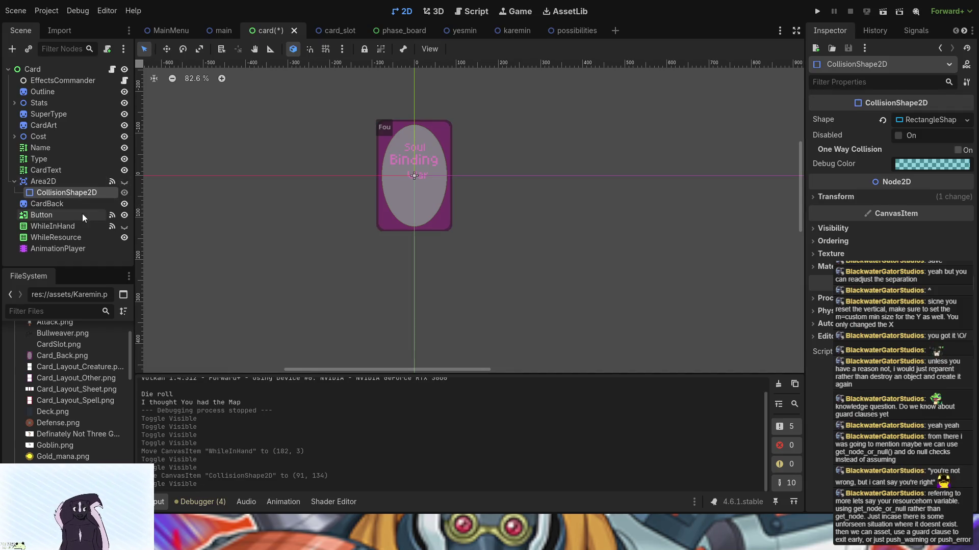
pyautogui.click(13, 181)
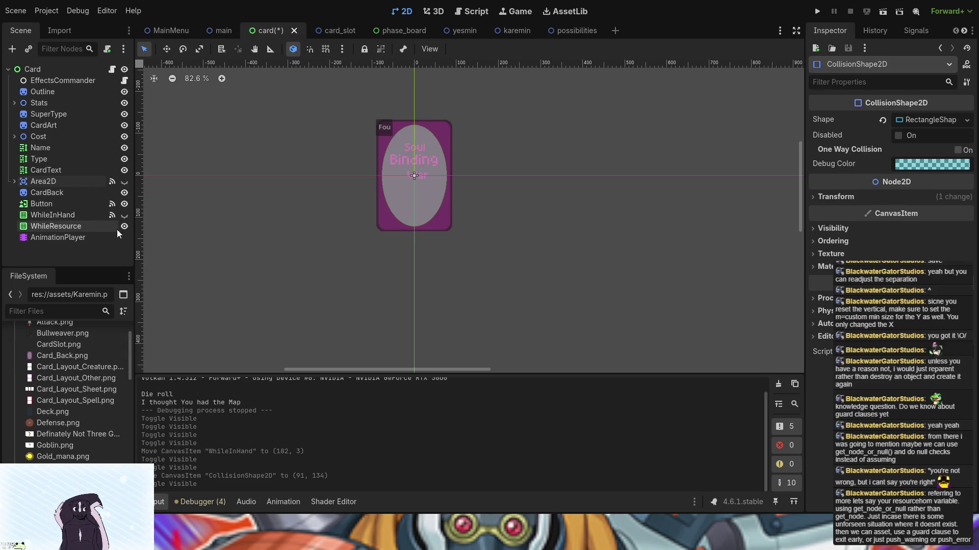
# Move the WhileResource list beside the card's right edge, undoing a stray anchor drag
pyautogui.click(380, 122)
pyautogui.moveTo(380, 123); pyautogui.dragTo(476, 127)
pyautogui.hotkey('ctrl', 'z')
pyautogui.moveTo(385, 131); pyautogui.dragTo(459, 132)
# Stretch the Button's right anchor and reposition WhileResource to (183, 6) at 134 × 128 px
pyautogui.click(396, 146)
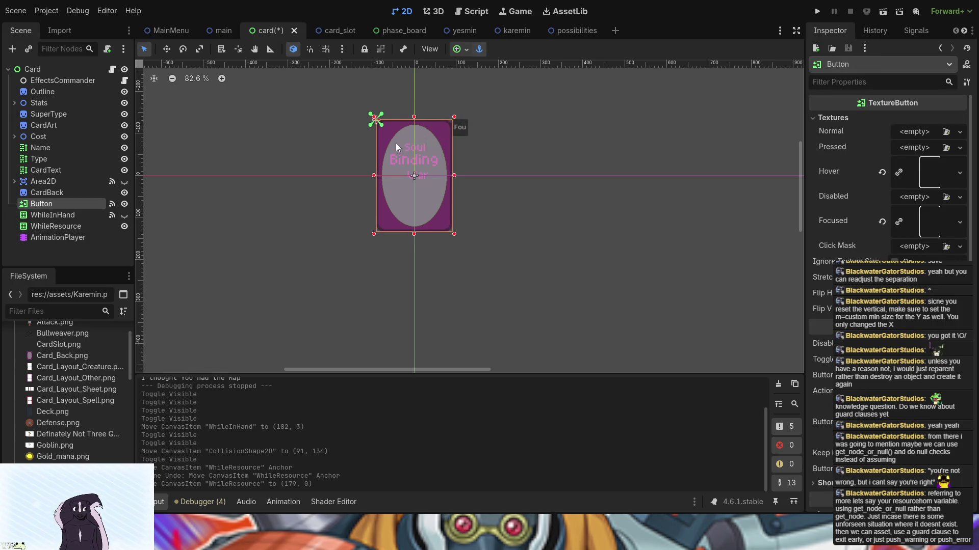
pyautogui.moveTo(380, 120)
pyautogui.mouseDown()
pyautogui.moveTo(412, 126)
pyautogui.moveTo(462, 213)
pyautogui.moveTo(456, 233)
pyautogui.moveTo(438, 115)
pyautogui.moveTo(454, 115)
pyautogui.moveTo(458, 237)
pyautogui.mouseUp()
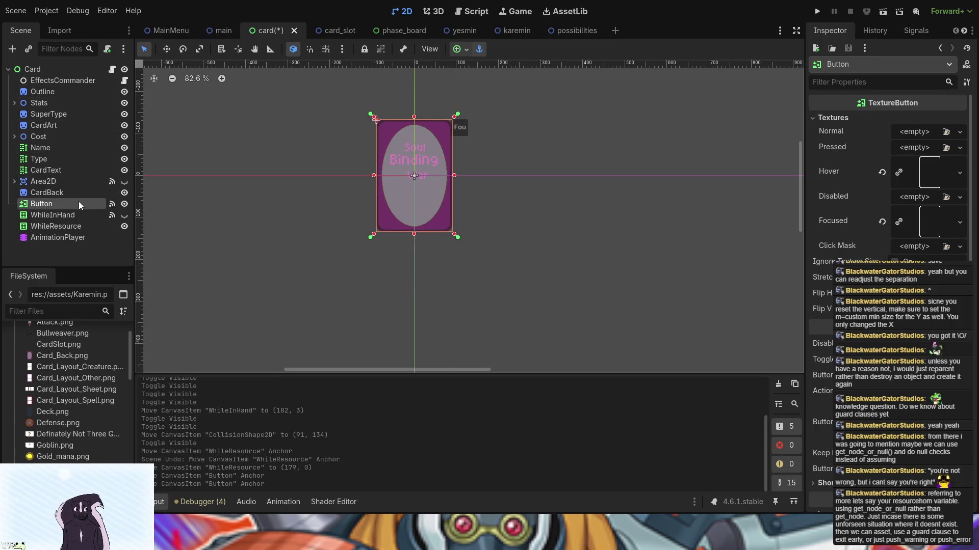
pyautogui.click(456, 124)
pyautogui.moveTo(380, 124)
pyautogui.mouseDown()
pyautogui.moveTo(412, 124)
pyautogui.moveTo(448, 173)
pyautogui.moveTo(452, 238)
pyautogui.mouseUp()
pyautogui.hotkey('ctrl', 'z')
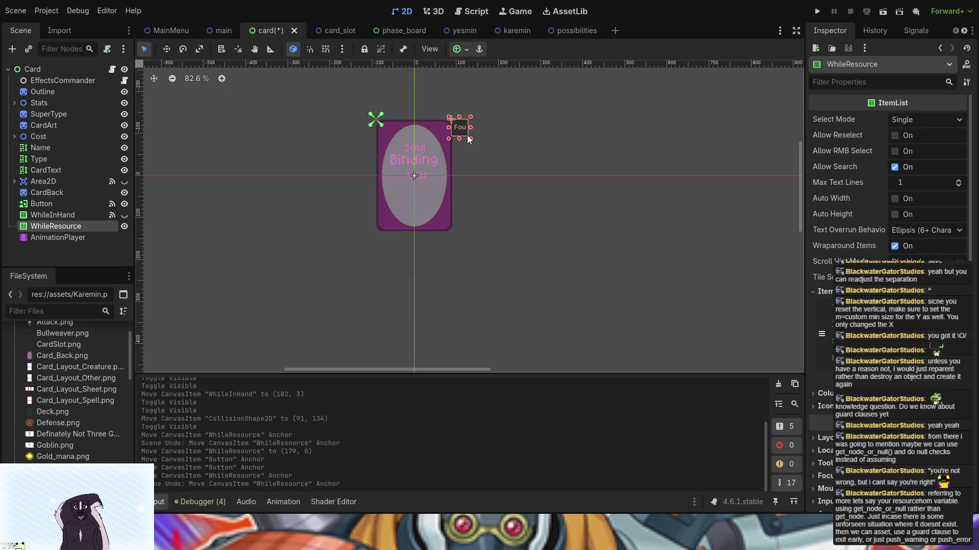
pyautogui.moveTo(462, 134)
pyautogui.mouseDown()
pyautogui.moveTo(483, 158)
pyautogui.moveTo(529, 166)
pyautogui.moveTo(512, 178)
pyautogui.mouseUp()
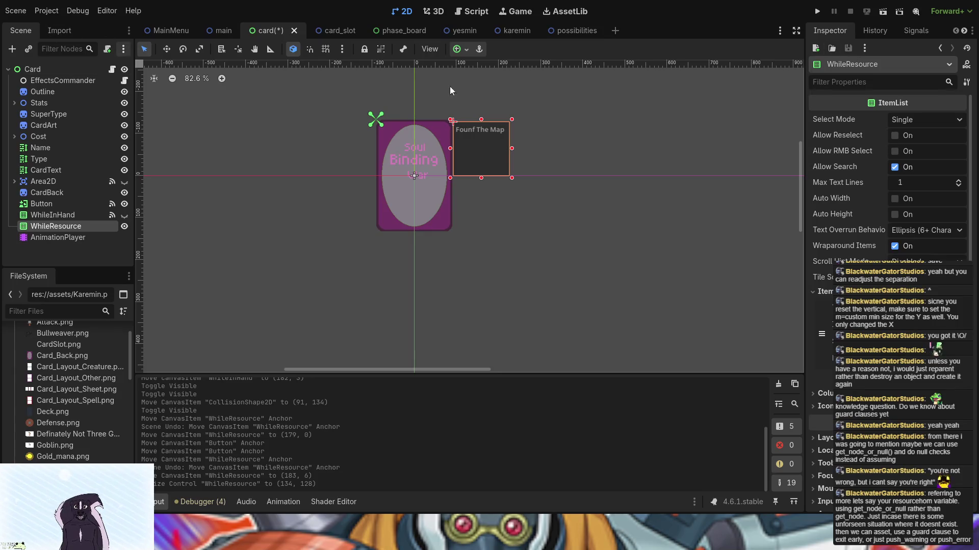
pyautogui.scroll(5, 271, 455)
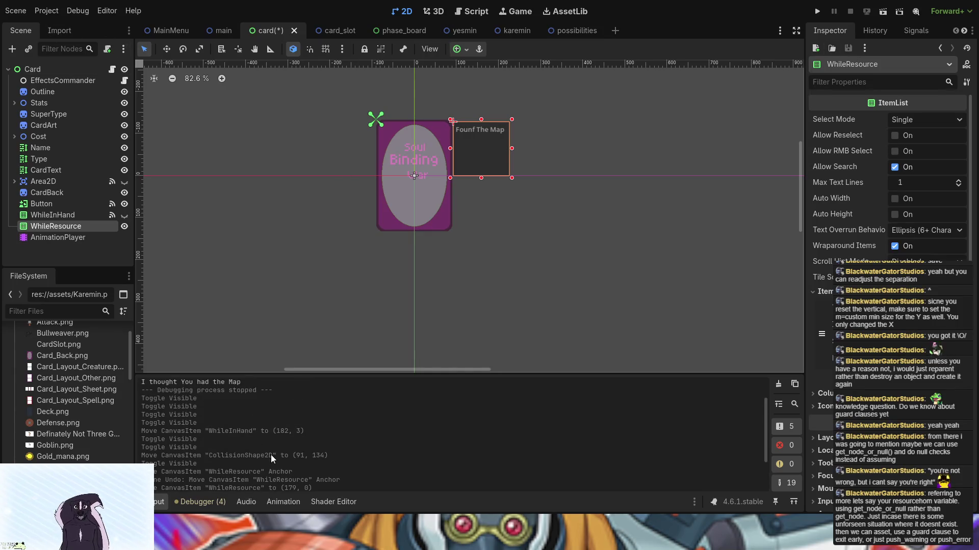
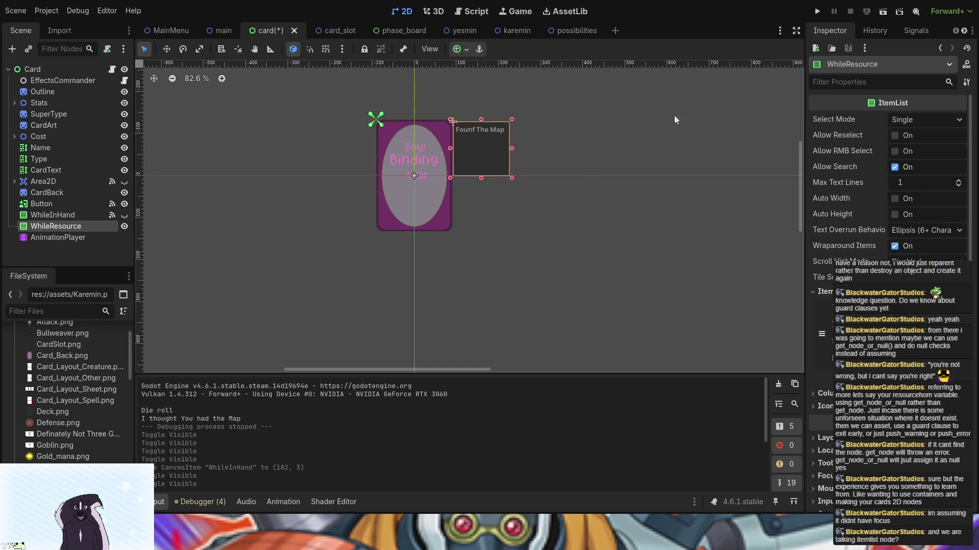
# Test-run the game, hide the WhileResource node in the card scene, and run it again
pyautogui.click(821, 11)
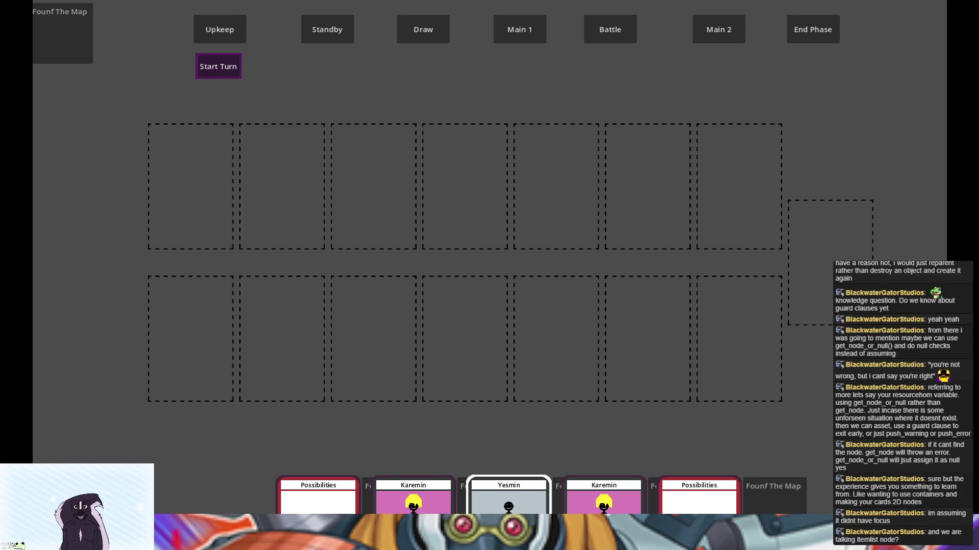
pyautogui.press('F8')
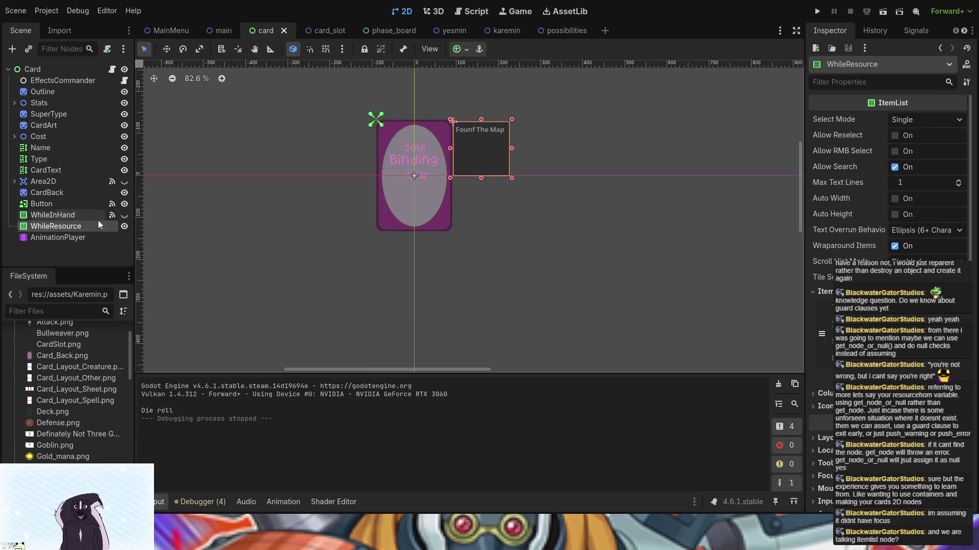
pyautogui.click(124, 226)
pyautogui.click(817, 11)
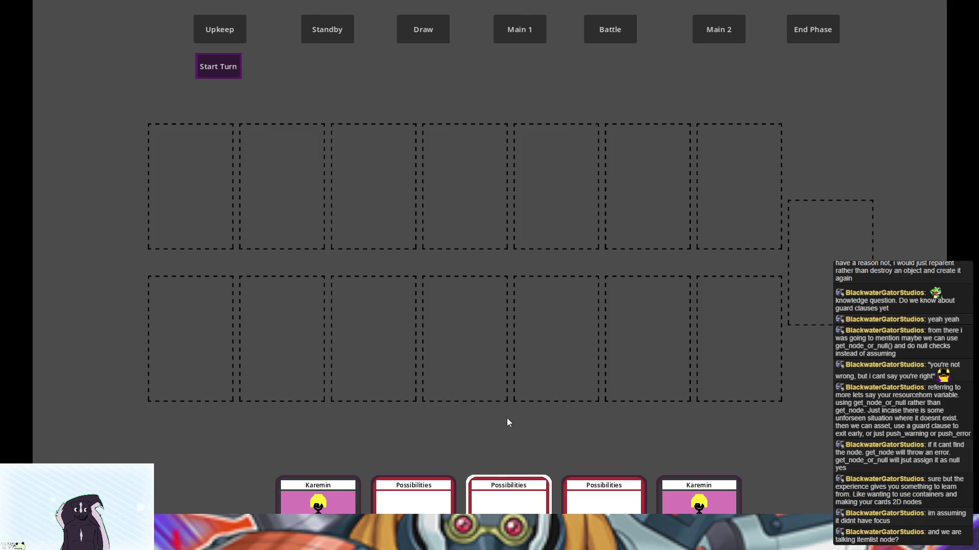
# Try a lower-row board slot and the third hand card, dismissing their option prompts
pyautogui.click(494, 391)
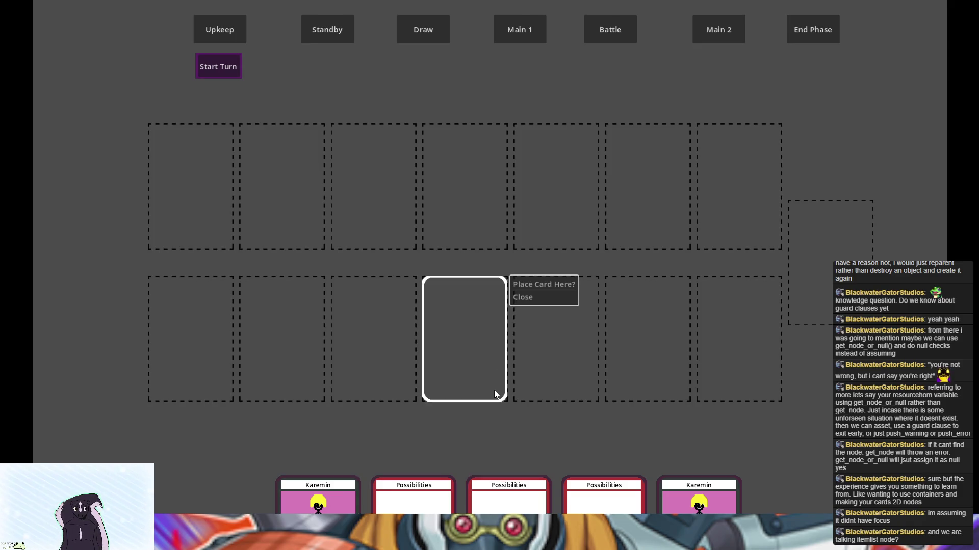
pyautogui.click(448, 374)
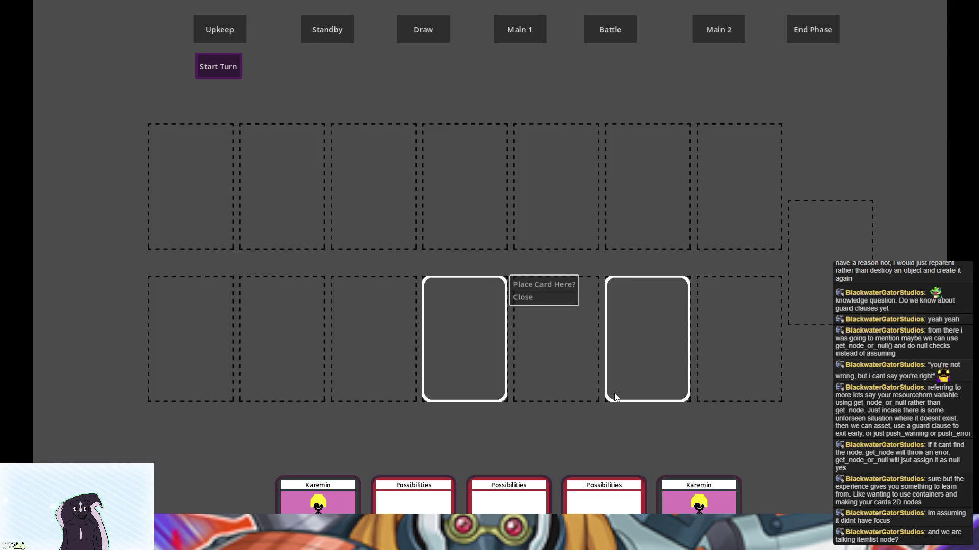
pyautogui.click(615, 397)
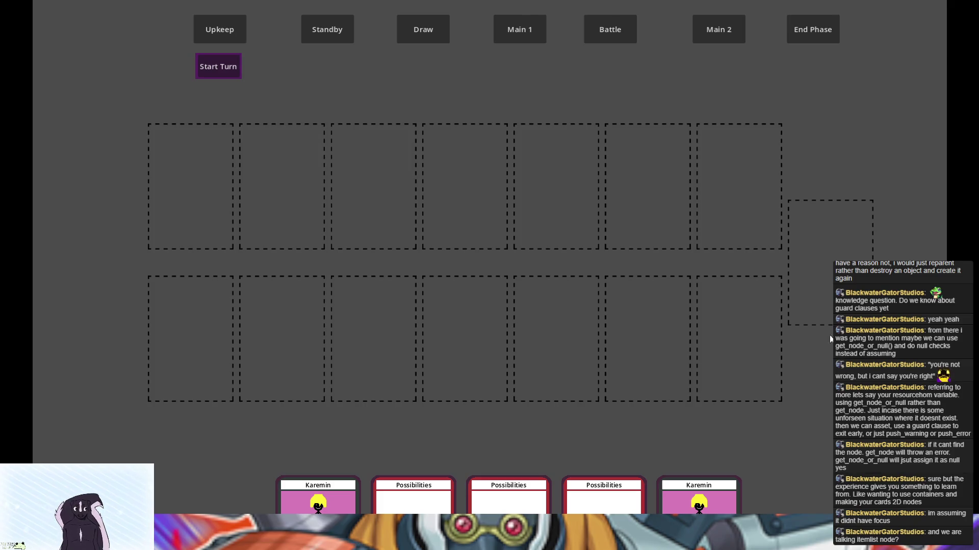
pyautogui.click(515, 485)
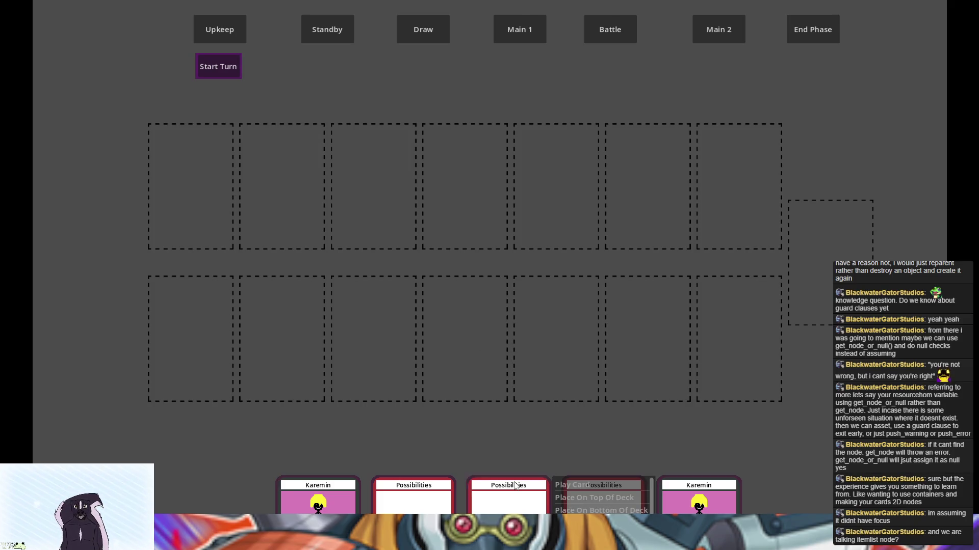
pyautogui.click(571, 485)
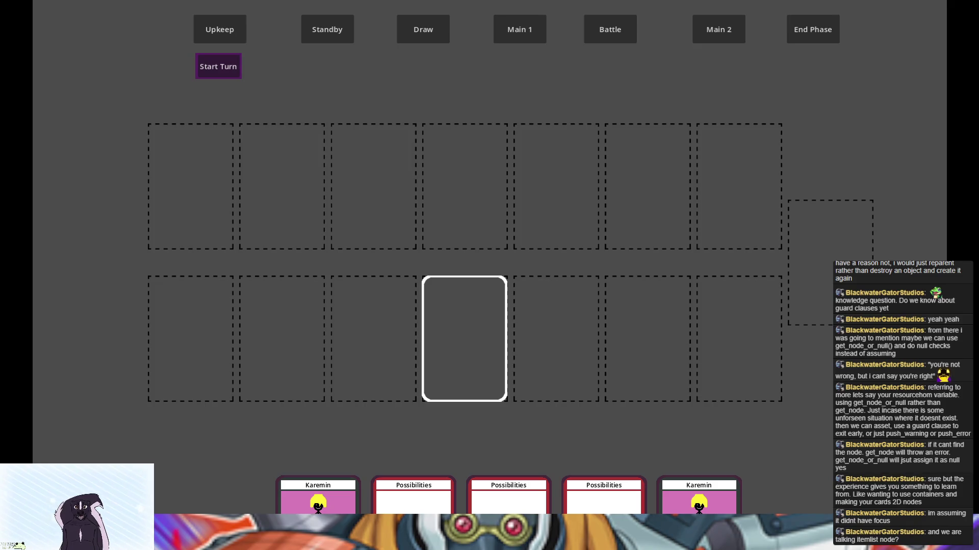
# Move keyboard focus with arrow keys through hand cards, board slots and the side zone
pyautogui.press('Right')
pyautogui.press('Down')
pyautogui.press('Up')
pyautogui.press('Down')
pyautogui.press('Right')
pyautogui.press('Up')
pyautogui.press('Left')
pyautogui.press('Down')
pyautogui.press('Right')
pyautogui.press('Up')
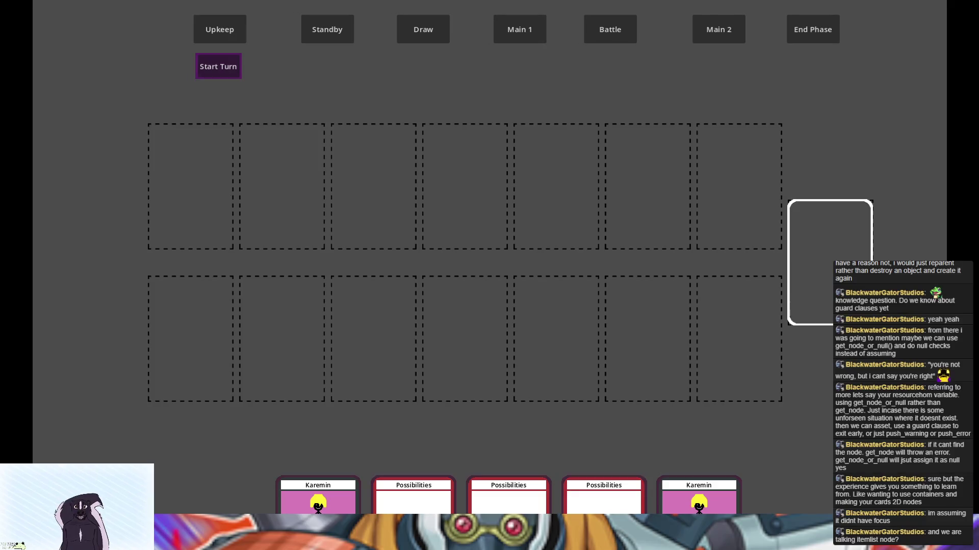
pyautogui.press('Left')
pyautogui.press('Down')
pyautogui.press('Down')
pyautogui.press('Right')
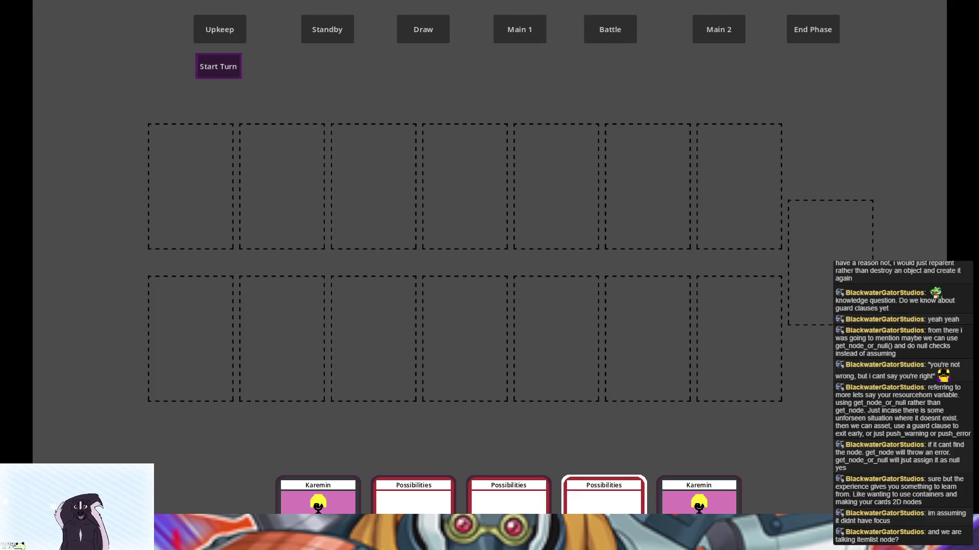
pyautogui.press('Up')
pyautogui.press('Left')
pyautogui.press('Down')
pyautogui.press('Down')
pyautogui.press('Up')
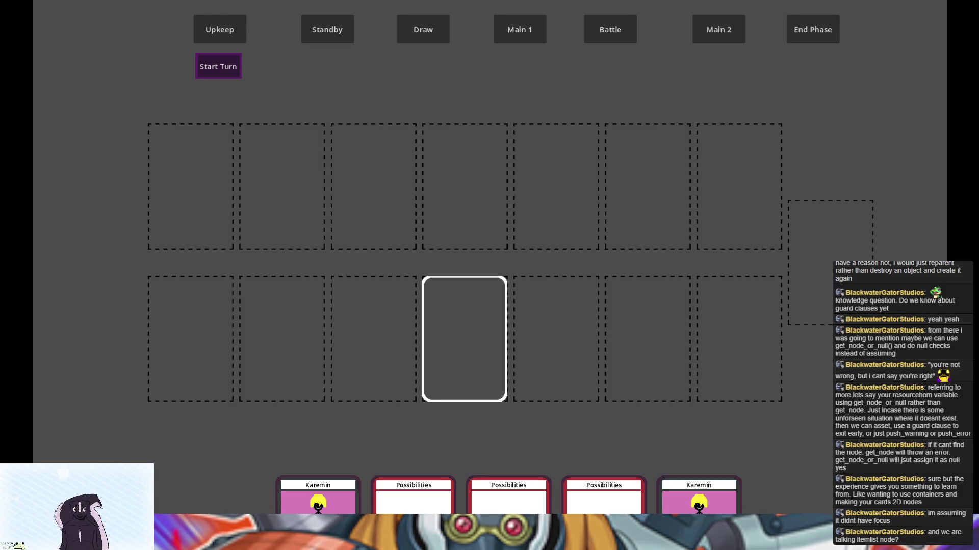
# Open and dismiss the focused slot's 'Place Card Here?' prompt with Enter, then close the game
pyautogui.press('Return')
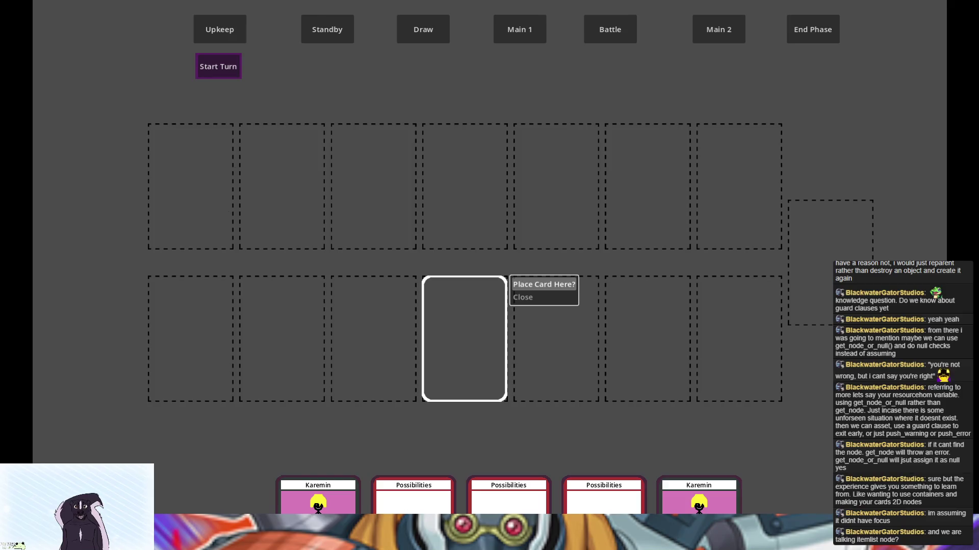
pyautogui.press('Escape')
pyautogui.press('Up')
pyautogui.press('Down')
pyautogui.press('Return')
pyautogui.press('Return')
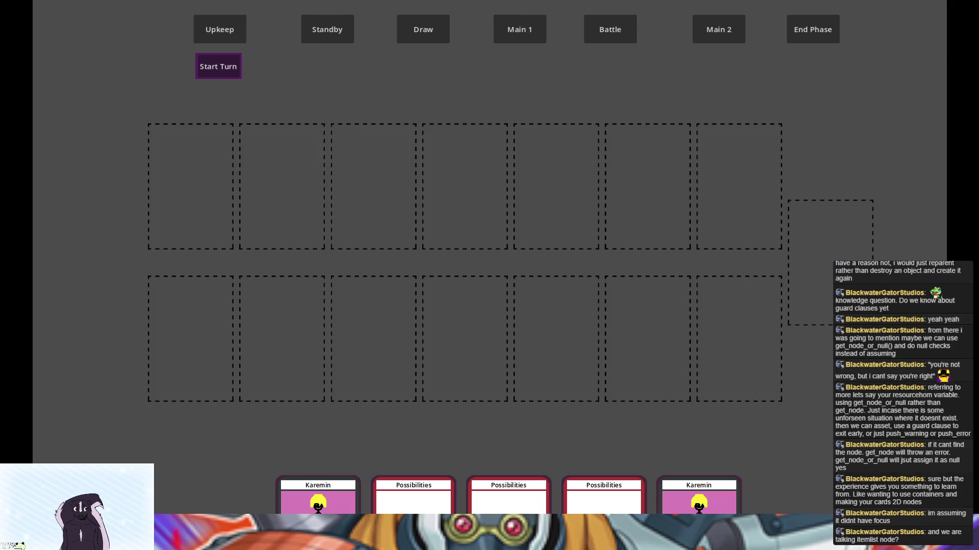
pyautogui.hotkey('alt', 'F4')
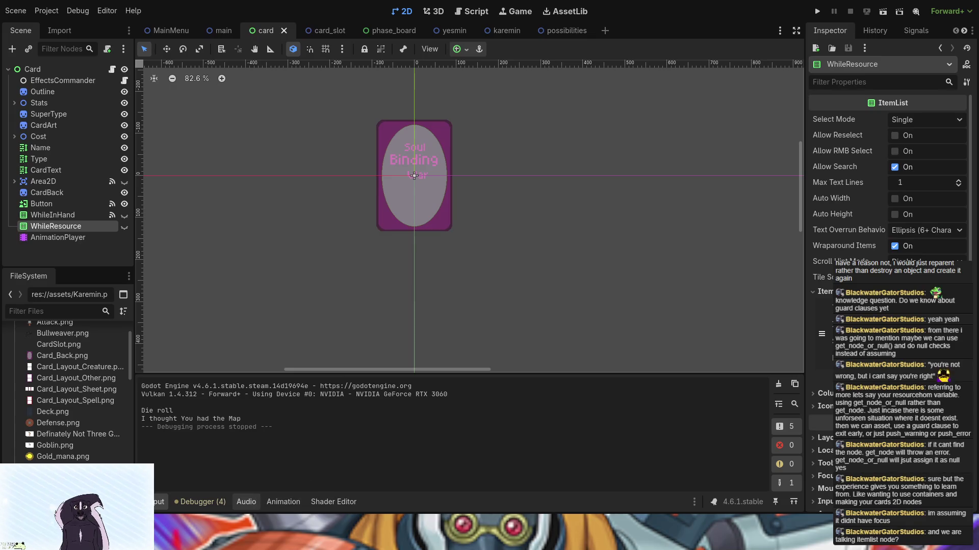
# Open deck.gd from the main scene and inspect the right-neighbour lookup on line 74
pyautogui.click(220, 29)
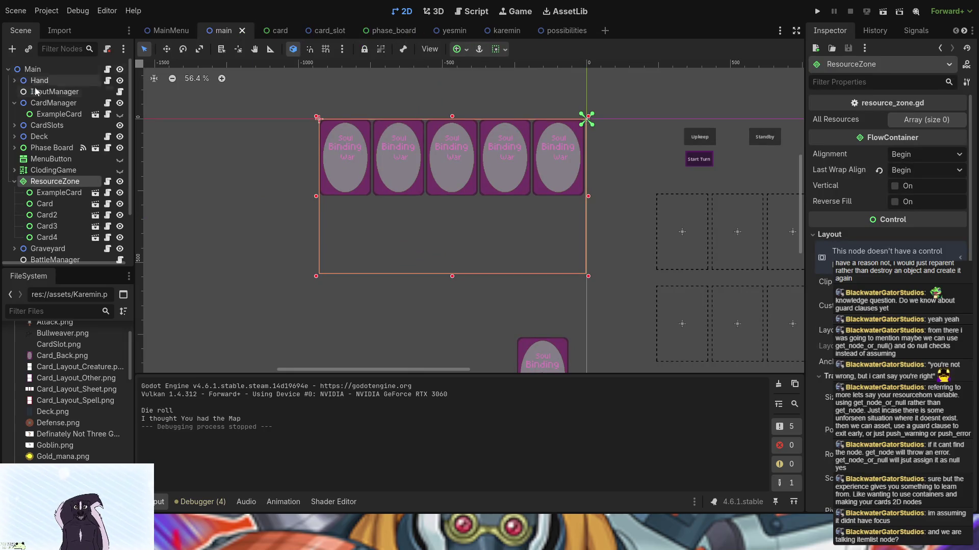
pyautogui.click(107, 137)
pyautogui.scroll(4, 454, 263)
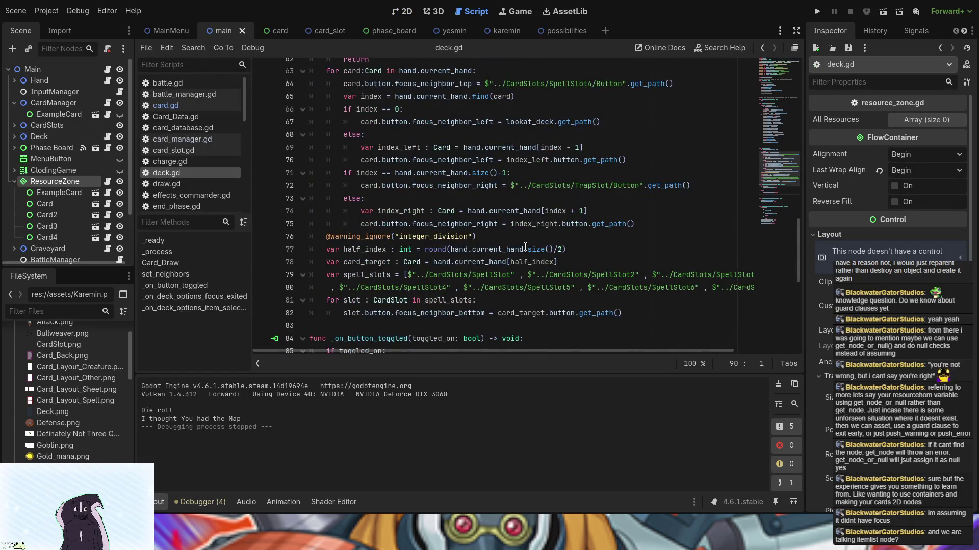
pyautogui.scroll(2, 475, 274)
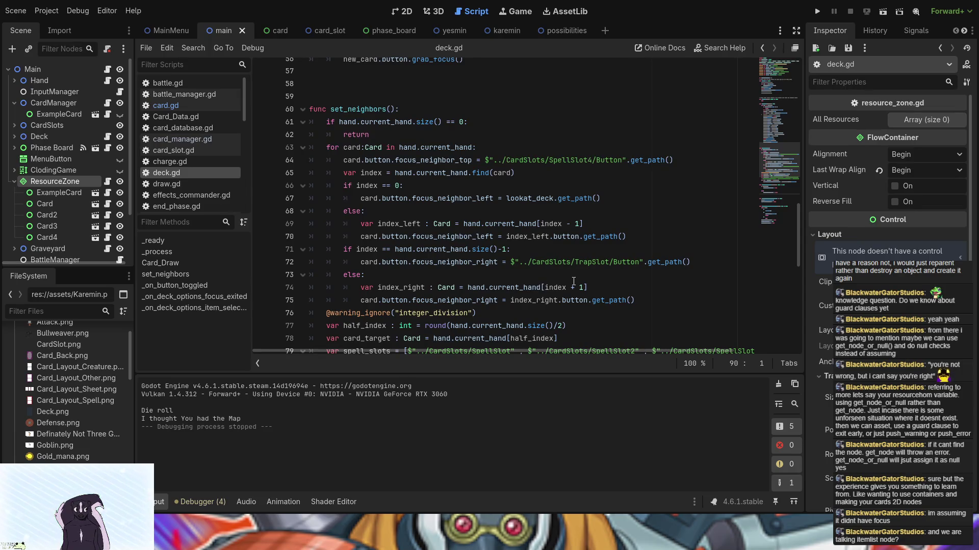
pyautogui.click(501, 288)
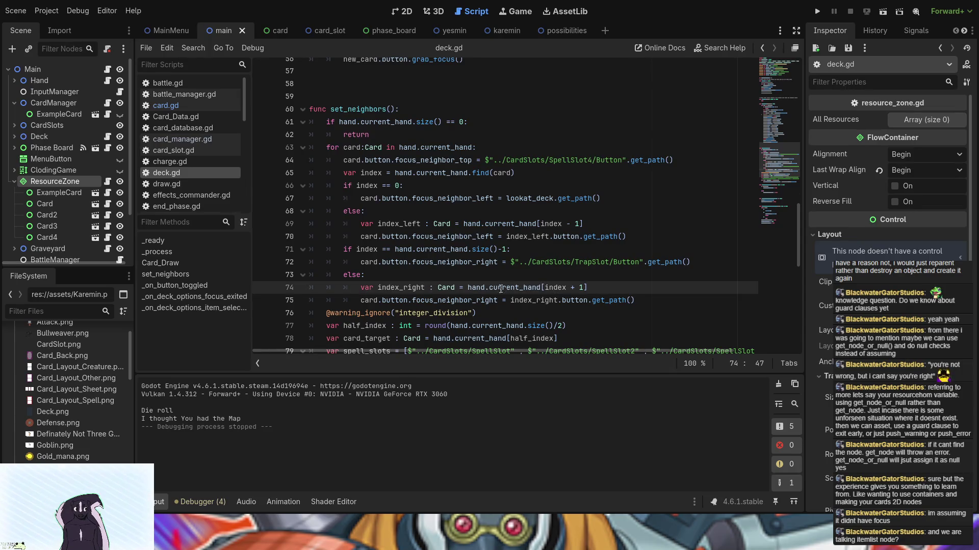
pyautogui.click(488, 289)
pyautogui.click(568, 289)
pyautogui.press('Right')
pyautogui.press('Right')
pyautogui.press('Right')
# Delete the -1 after size() on line 71, then save and run the game
pyautogui.click(445, 249)
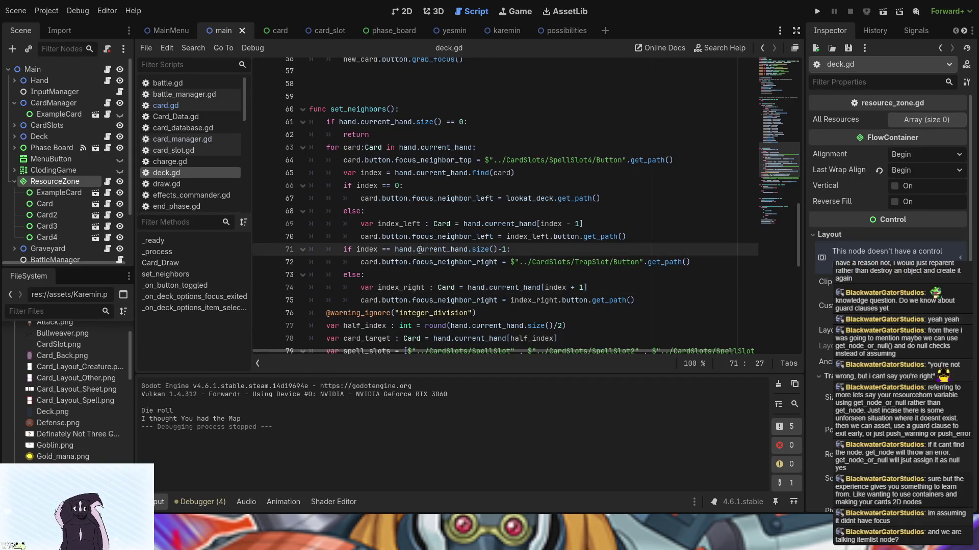
pyautogui.click(506, 250)
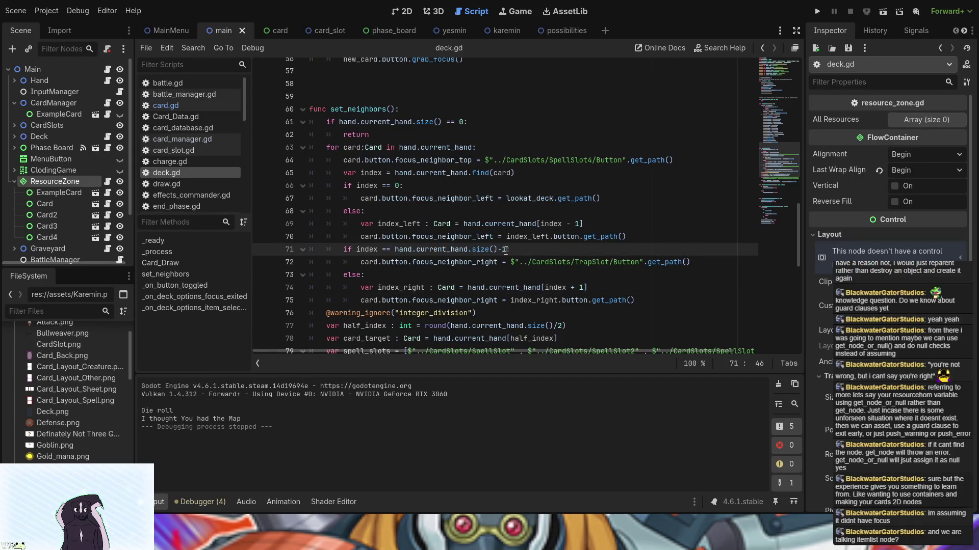
pyautogui.press('BackSpace')
pyautogui.press('BackSpace')
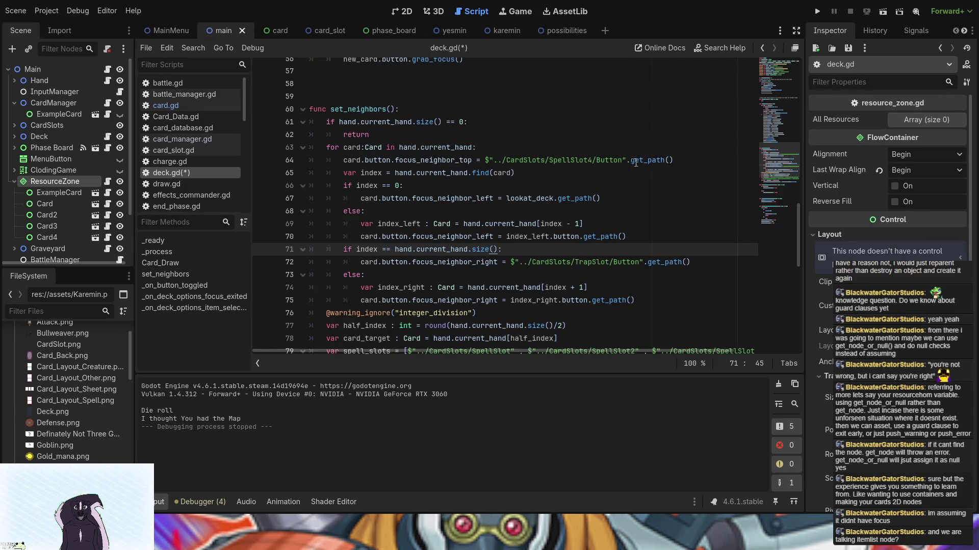
pyautogui.click(814, 17)
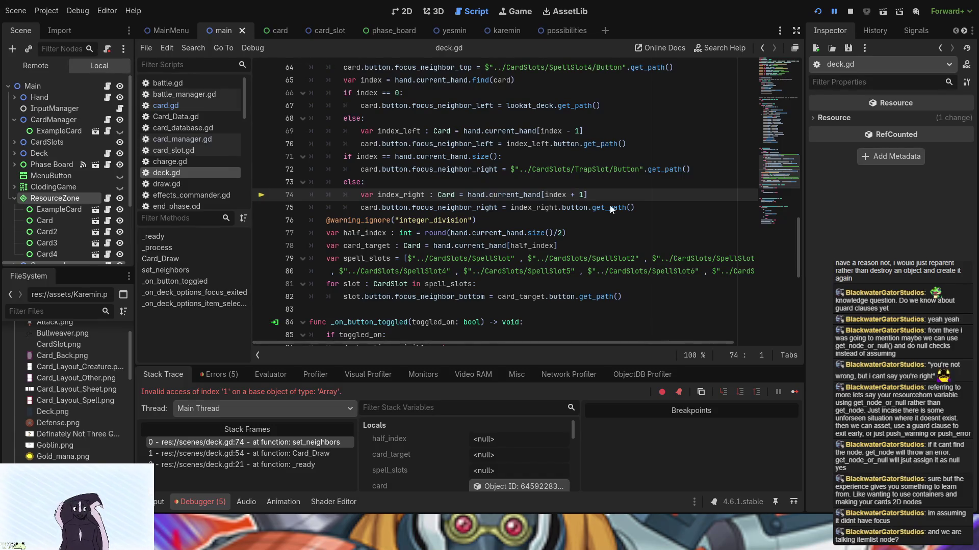
# Restore '-1' after size() at the end of line 71's condition
pyautogui.press('Up')
pyautogui.press('Up')
pyautogui.press('Up')
pyautogui.press('End')
pyautogui.press('Left')
pyautogui.write('-1')
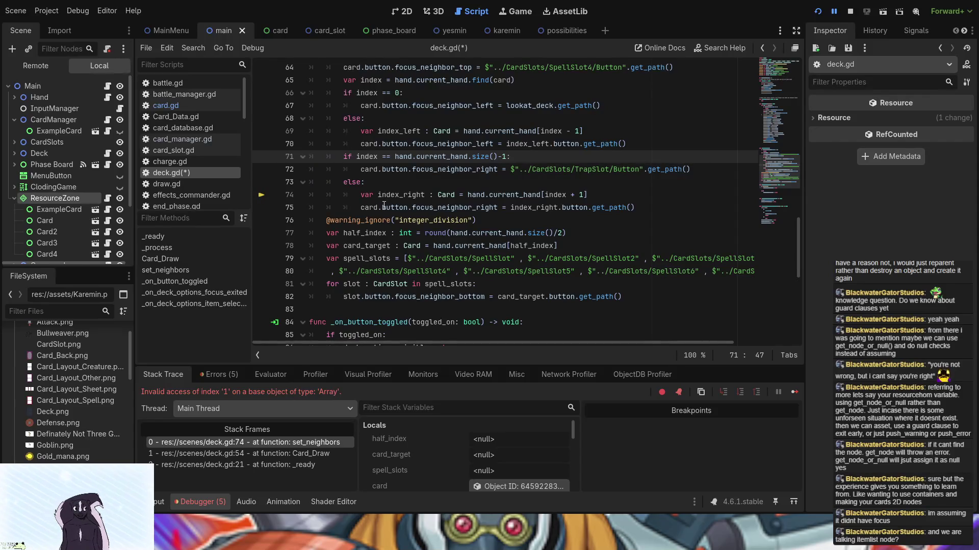
# Review the card-creation code around line 56, then save deck.gd and relaunch the game
pyautogui.scroll(5, 409, 191)
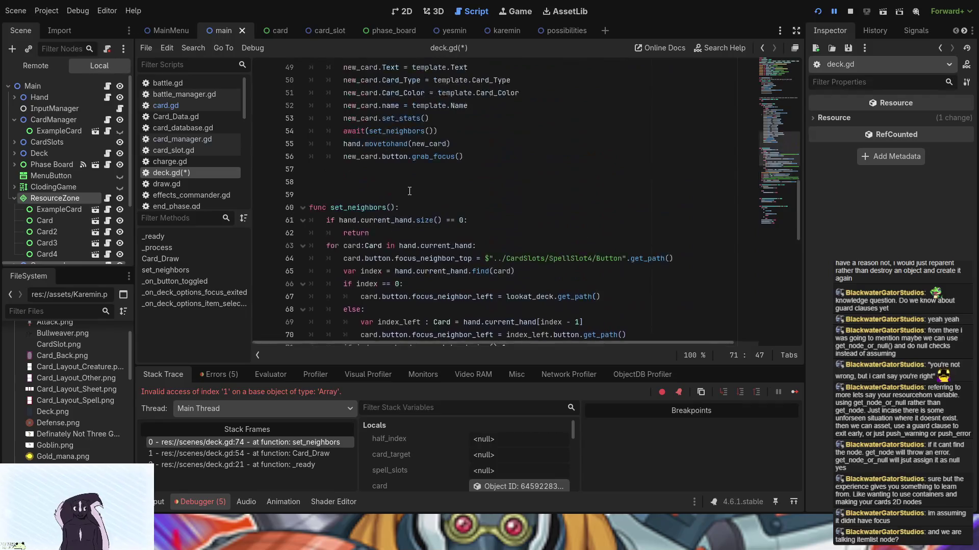
pyautogui.scroll(-1, 409, 192)
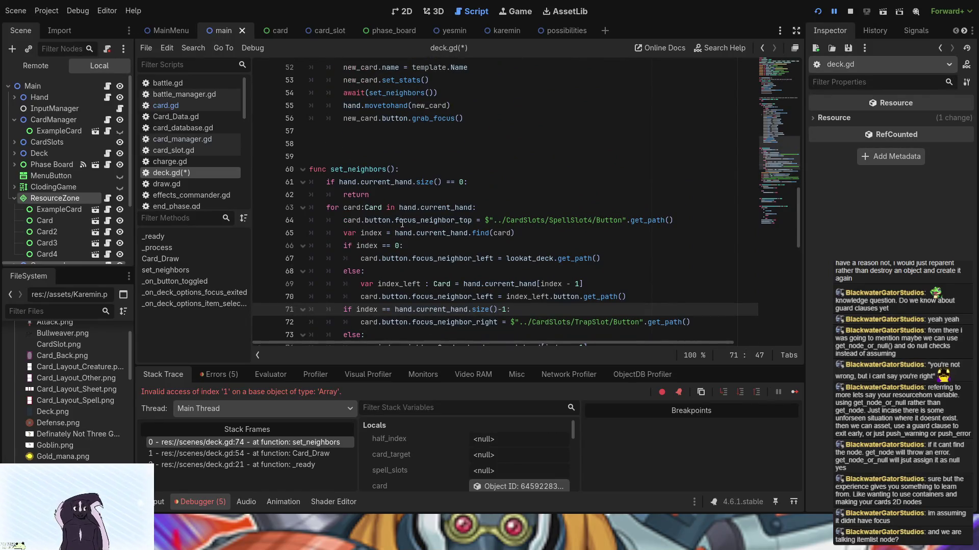
pyautogui.scroll(-2, 392, 241)
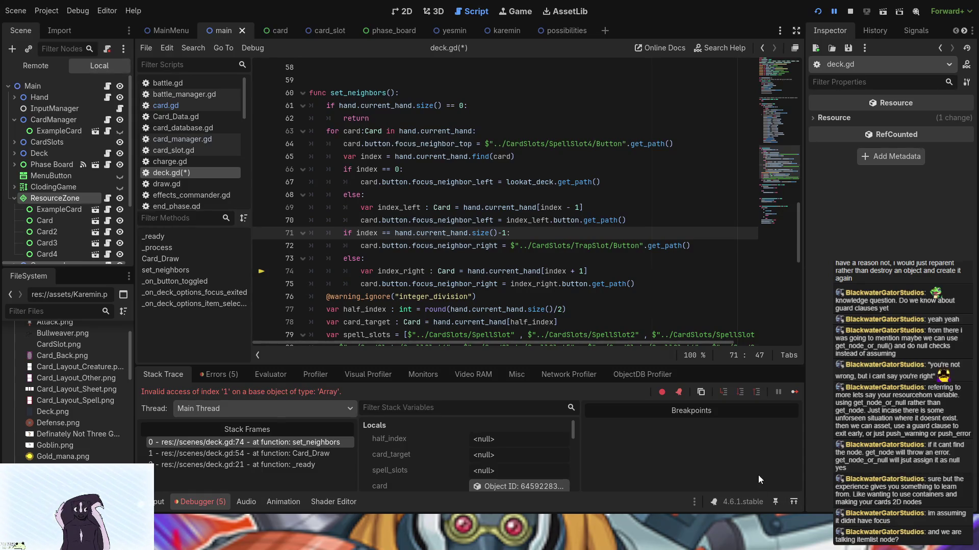
pyautogui.scroll(13, 376, 319)
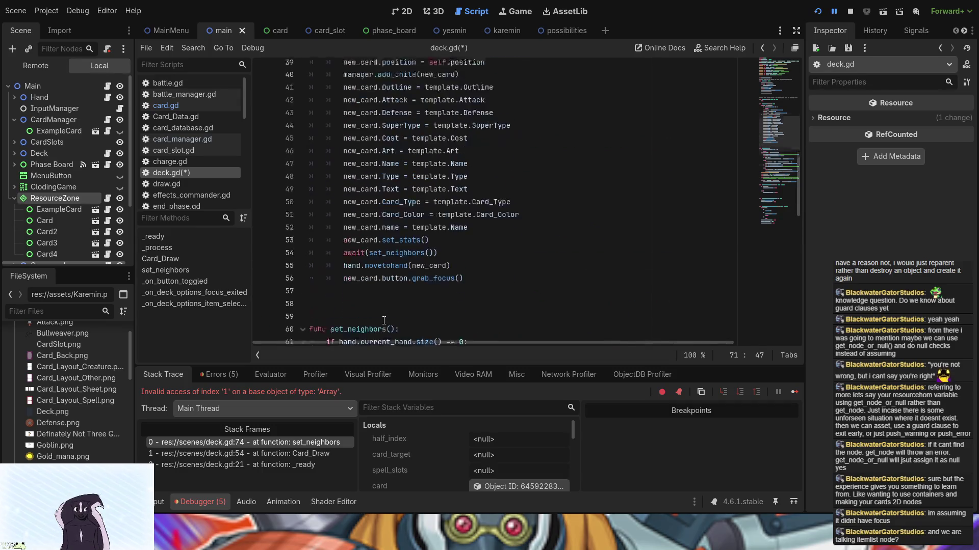
pyautogui.scroll(-9, 384, 320)
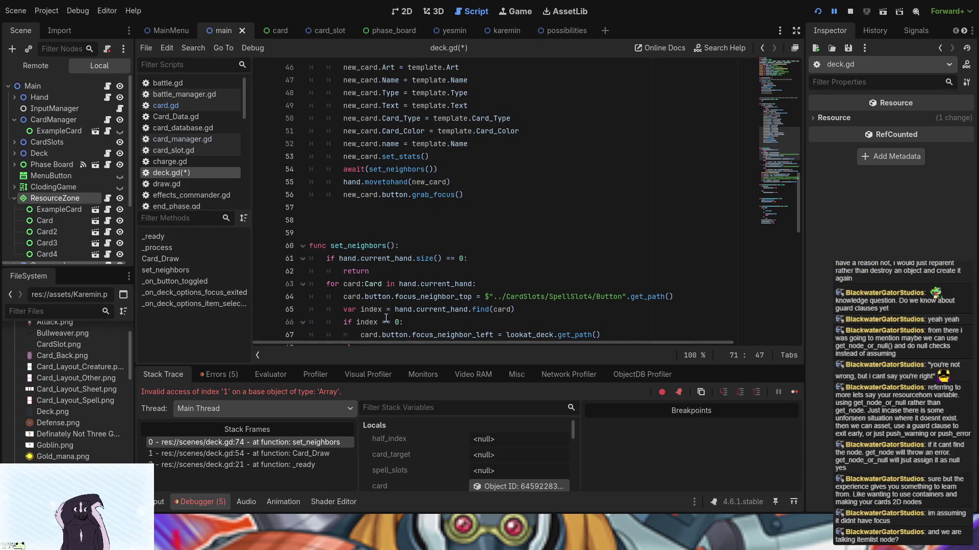
pyautogui.click(464, 194)
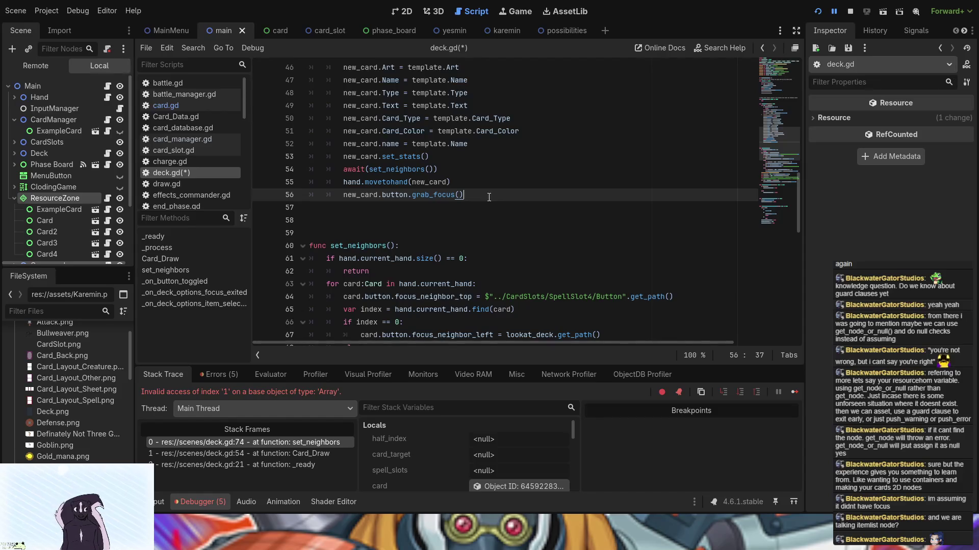
pyautogui.click(814, 18)
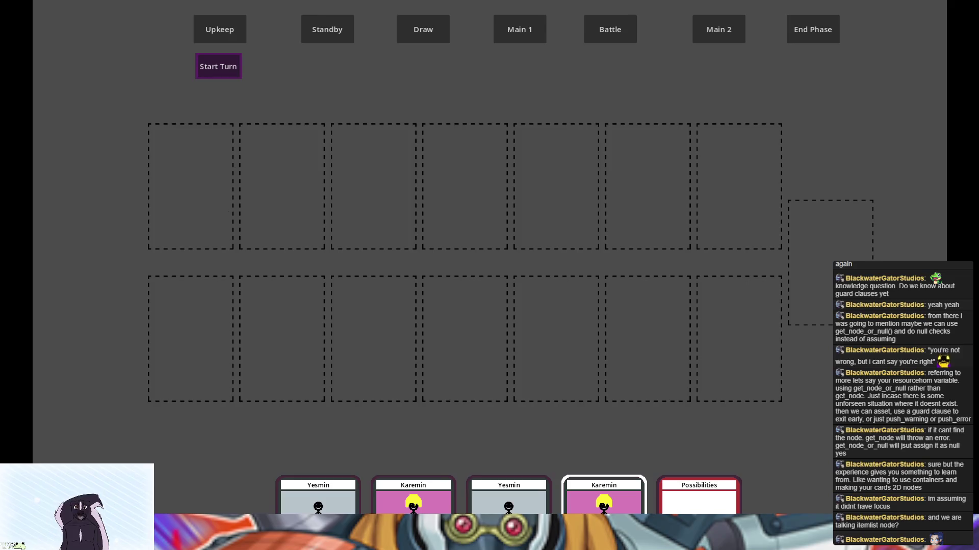
# Close the running game window after checking the five-card hand
pyautogui.click(971, 6)
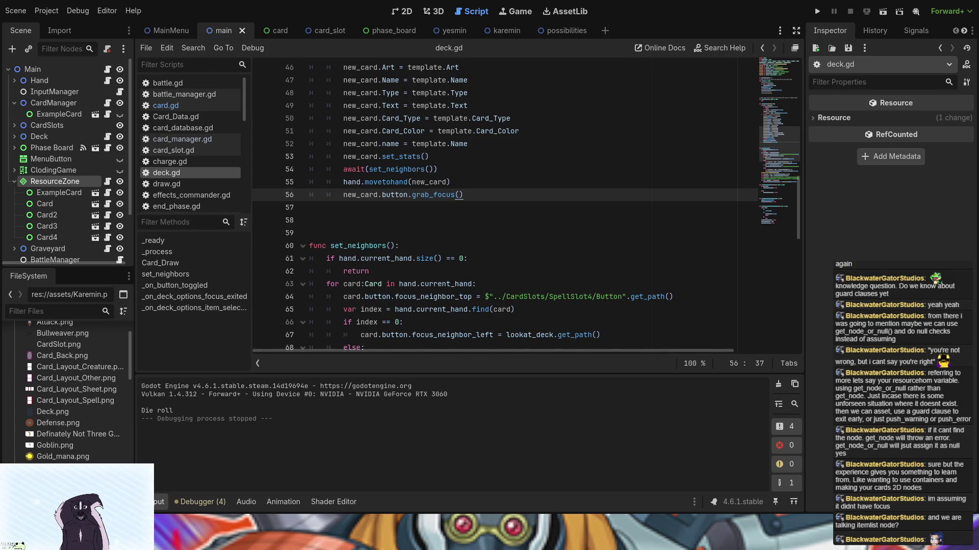
# Show the whole board in the 2D view and select ExampleCard through Card4 under ResourceZone
pyautogui.click(408, 13)
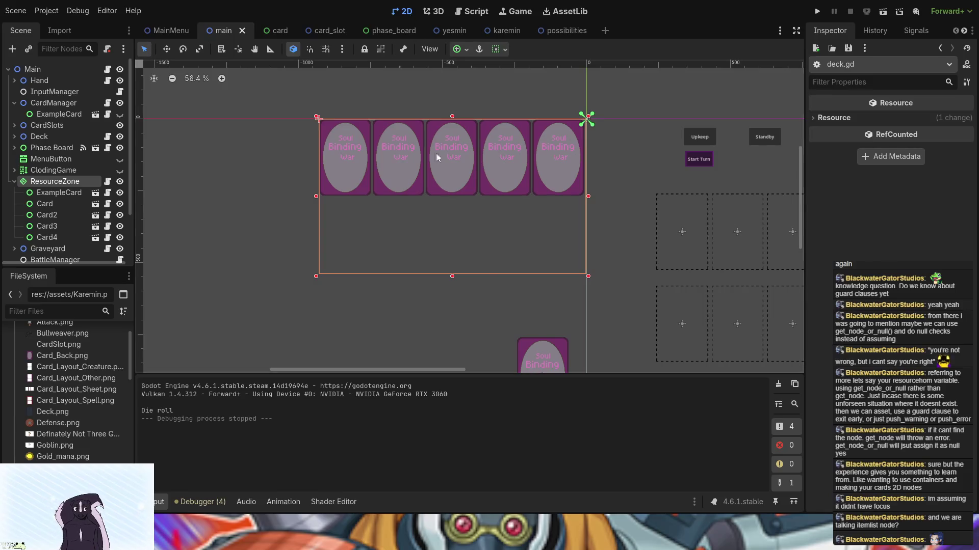
pyautogui.scroll(-2, 595, 259)
pyautogui.moveTo(544, 241)
pyautogui.mouseDown()
pyautogui.moveTo(243, 194)
pyautogui.moveTo(181, 175)
pyautogui.mouseUp()
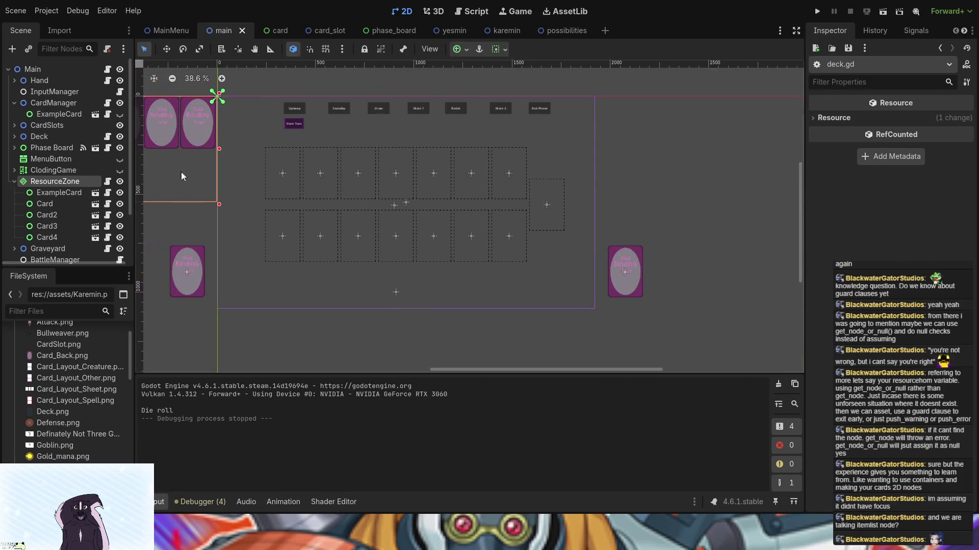
pyautogui.click(60, 193)
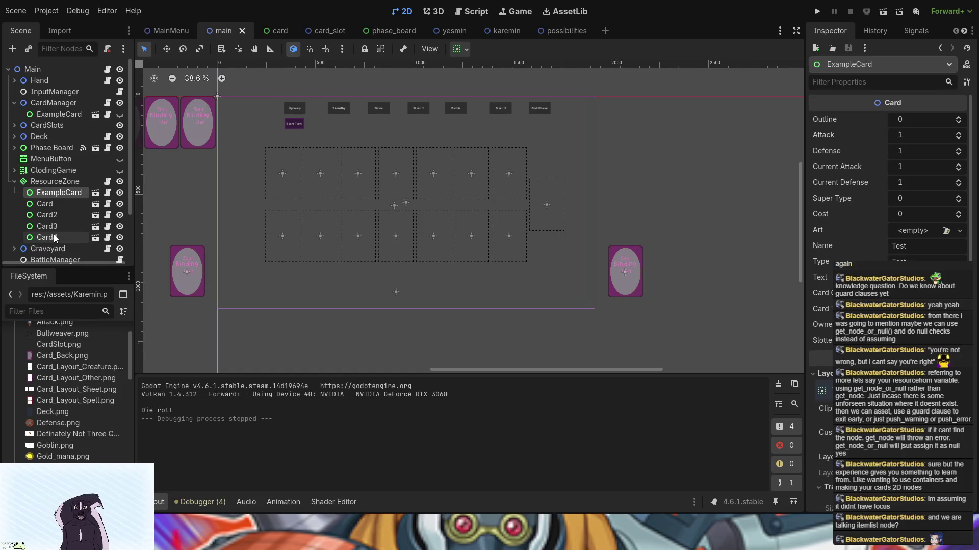
pyautogui.keyDown('shift'); pyautogui.click(55, 239); pyautogui.keyUp('shift')
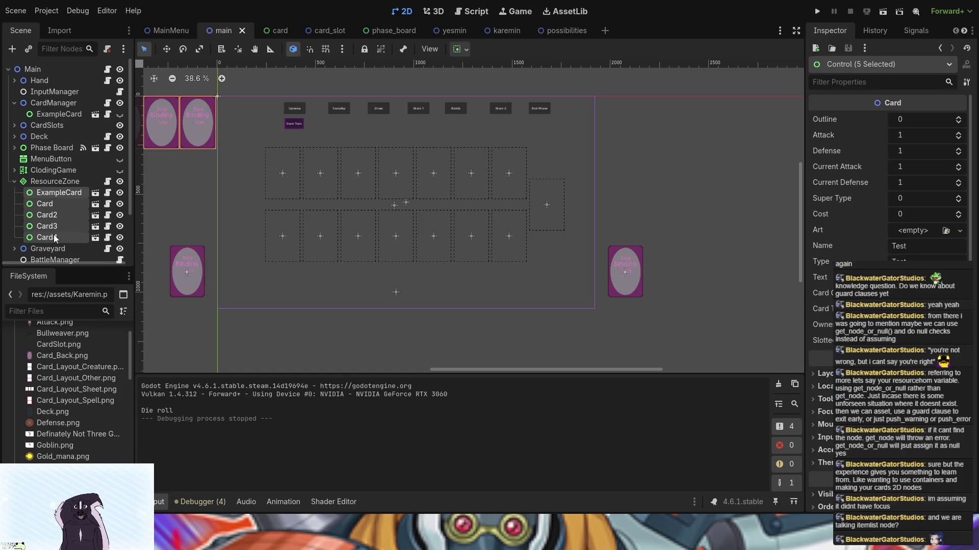